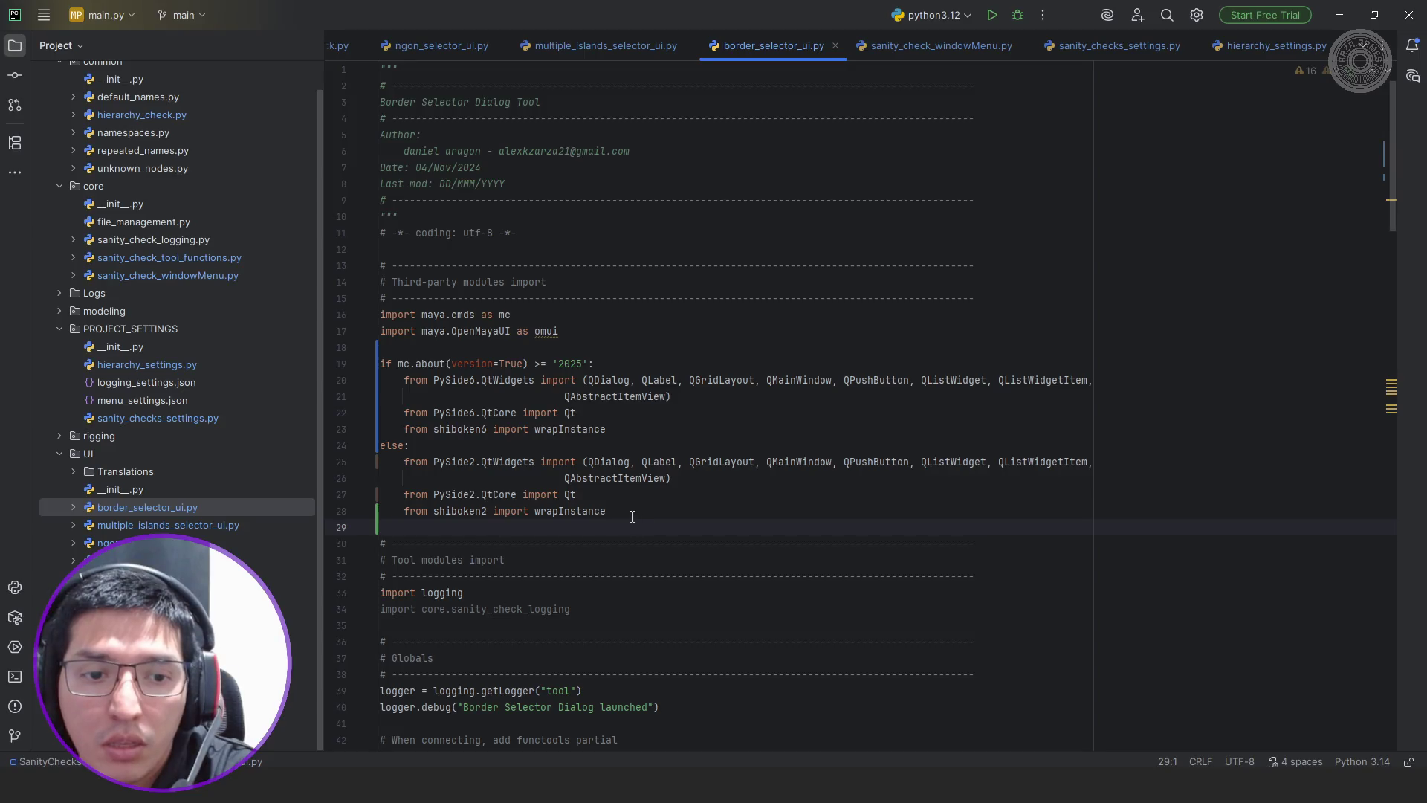
Copy the version-dependent PySide6/PySide2 import block into tris_selector_ui.py after the maya imports
drag(632, 516, 295, 365)
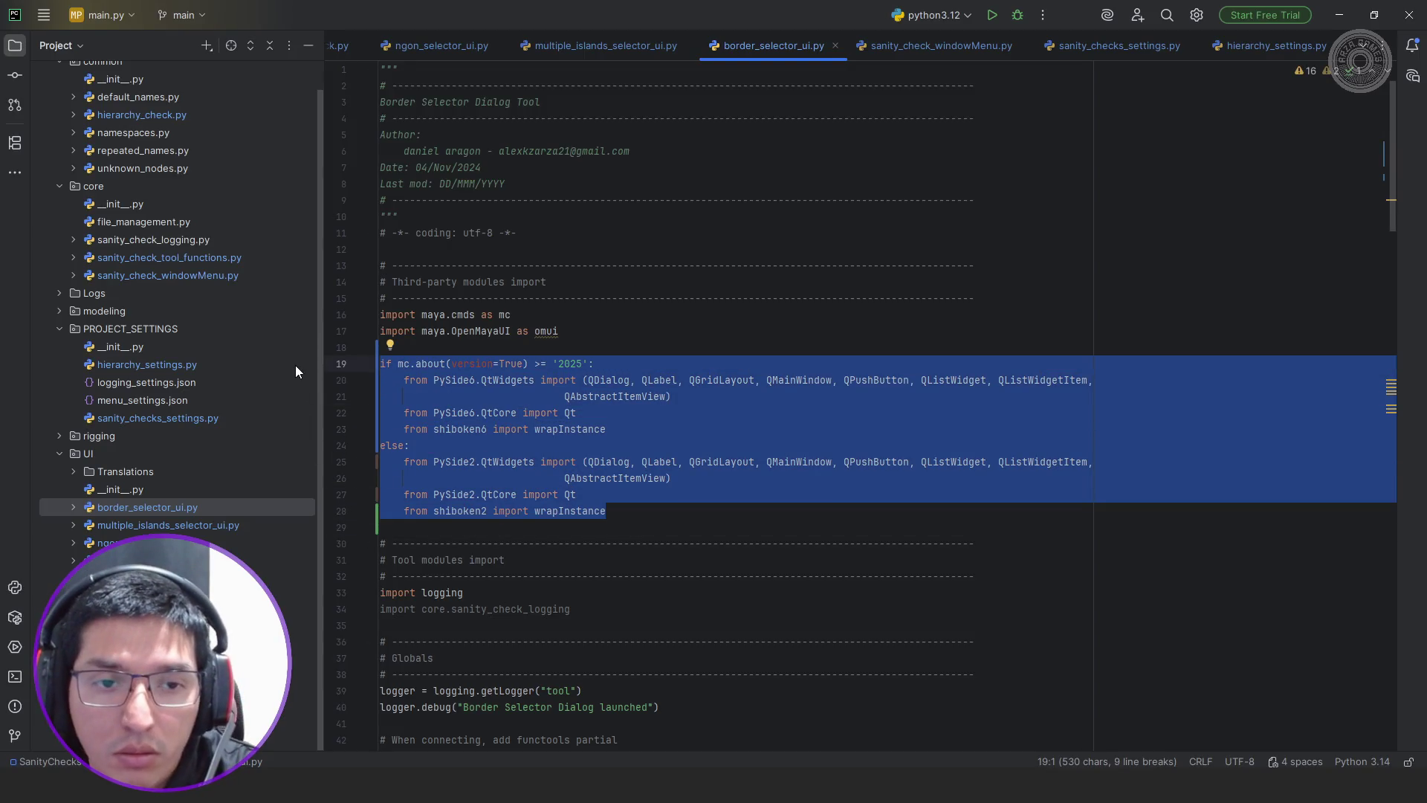
double_click(157, 595)
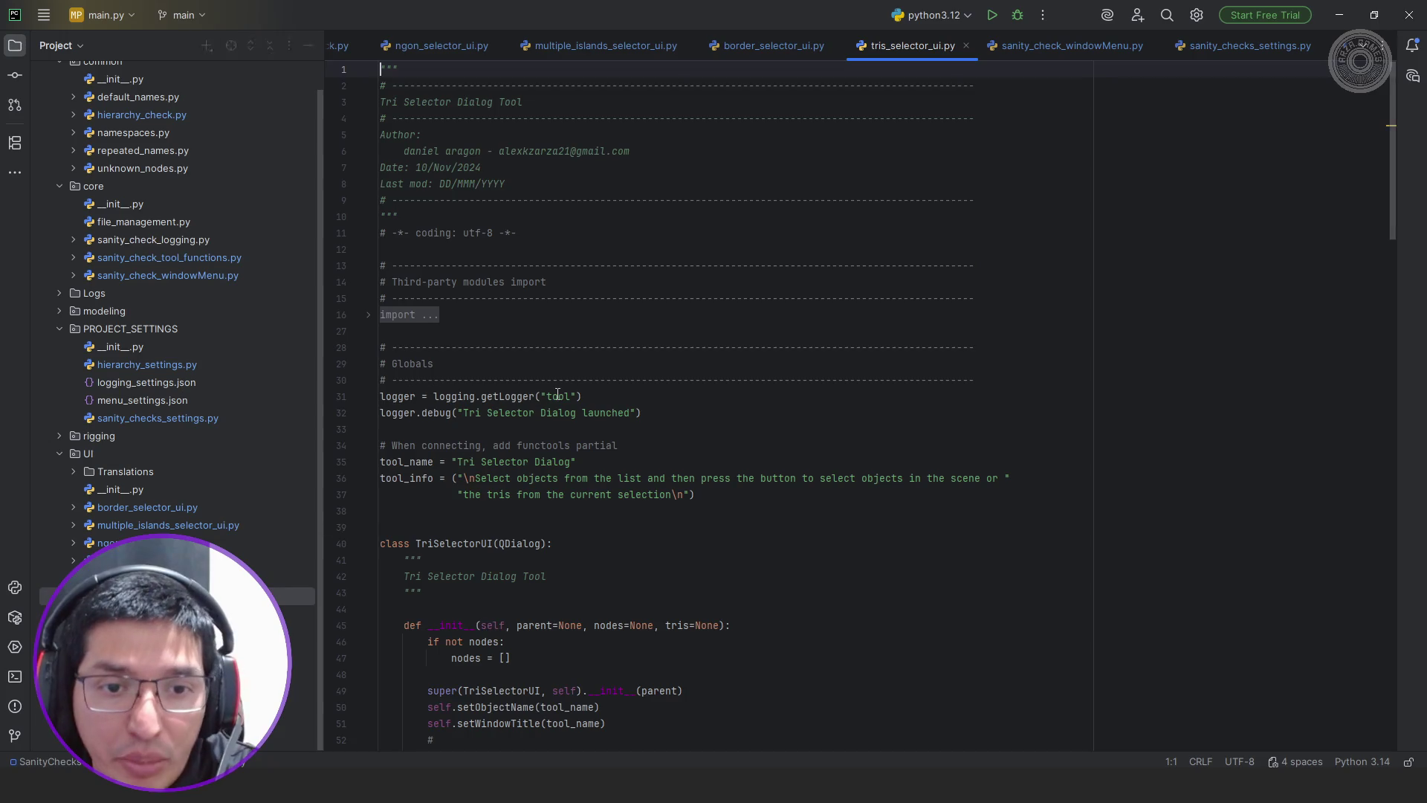
click(433, 318)
click(597, 330)
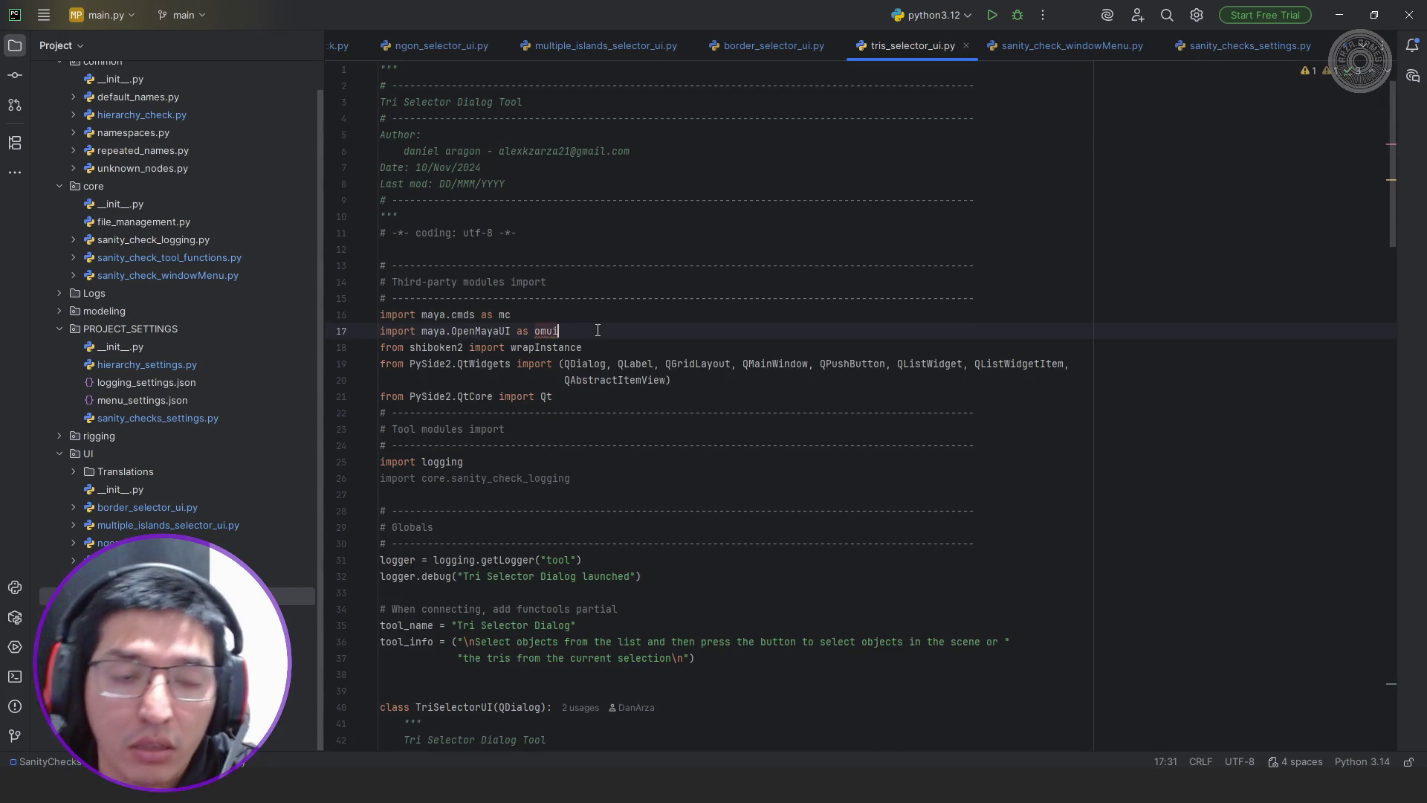
key(Return)
text(if mc.about(version=True) >= '2025':     from PySide6.QtWidgets import (QDialog, QLabel, QGridLayout, QMainWindow, QPushButton, QListWidget, QListWidgetItem,                                QAbstractItemView)     from PySide6.QtCore import Qt     from shiboken6 import wrapInstance else:     from PySide2.QtWidgets import (QDialog, QLabel, QGridLayout, QMainWindow, QPushButton, QListWidget, QListWidgetItem,                                QAbstractItemView)     from PySide2.QtCore import Qt     from shiboken2 import wrapInstance)
key(Return)
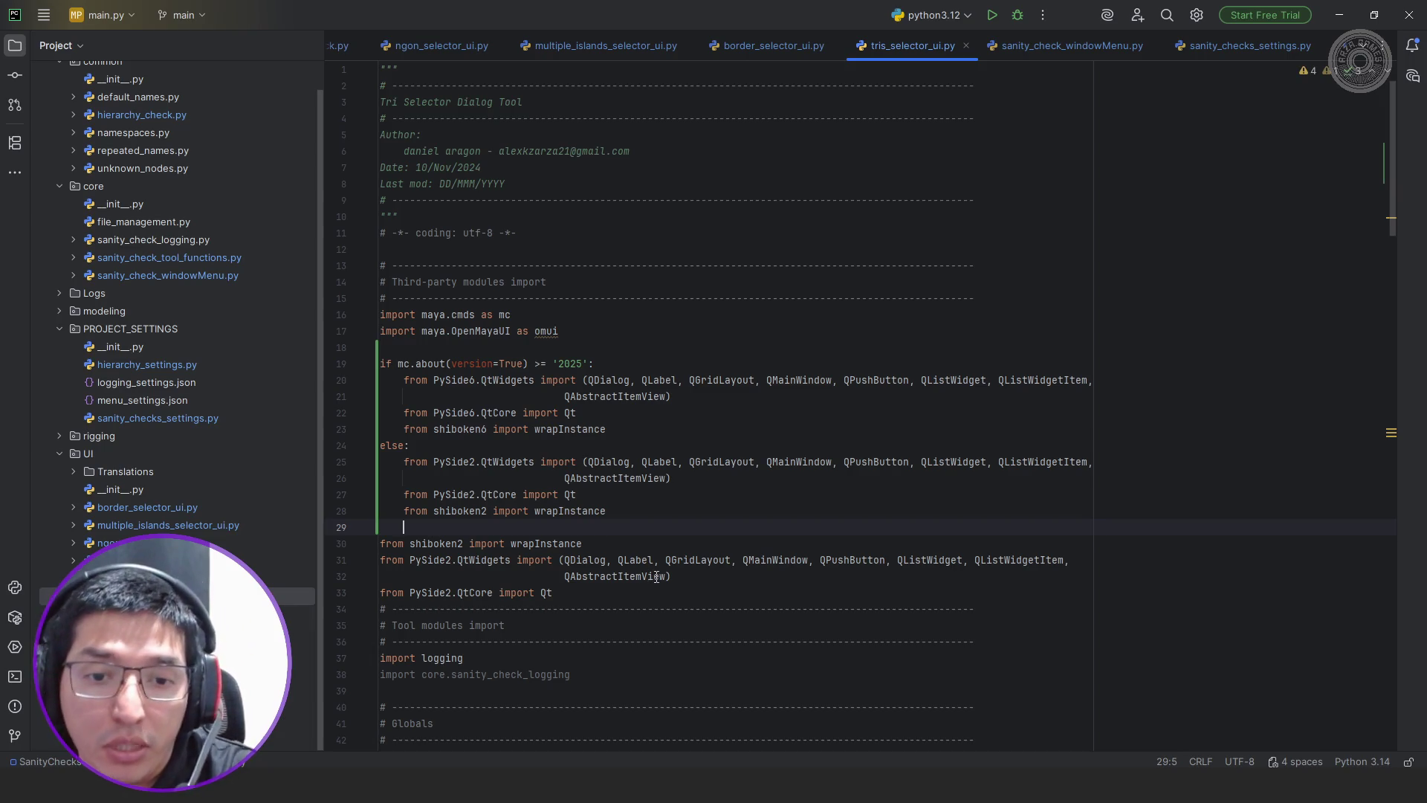
Compare the widget lists, delete the old shiboken2/PySide2 imports, and move on to zero_areas_faces_ui.py
drag(672, 576, 559, 560)
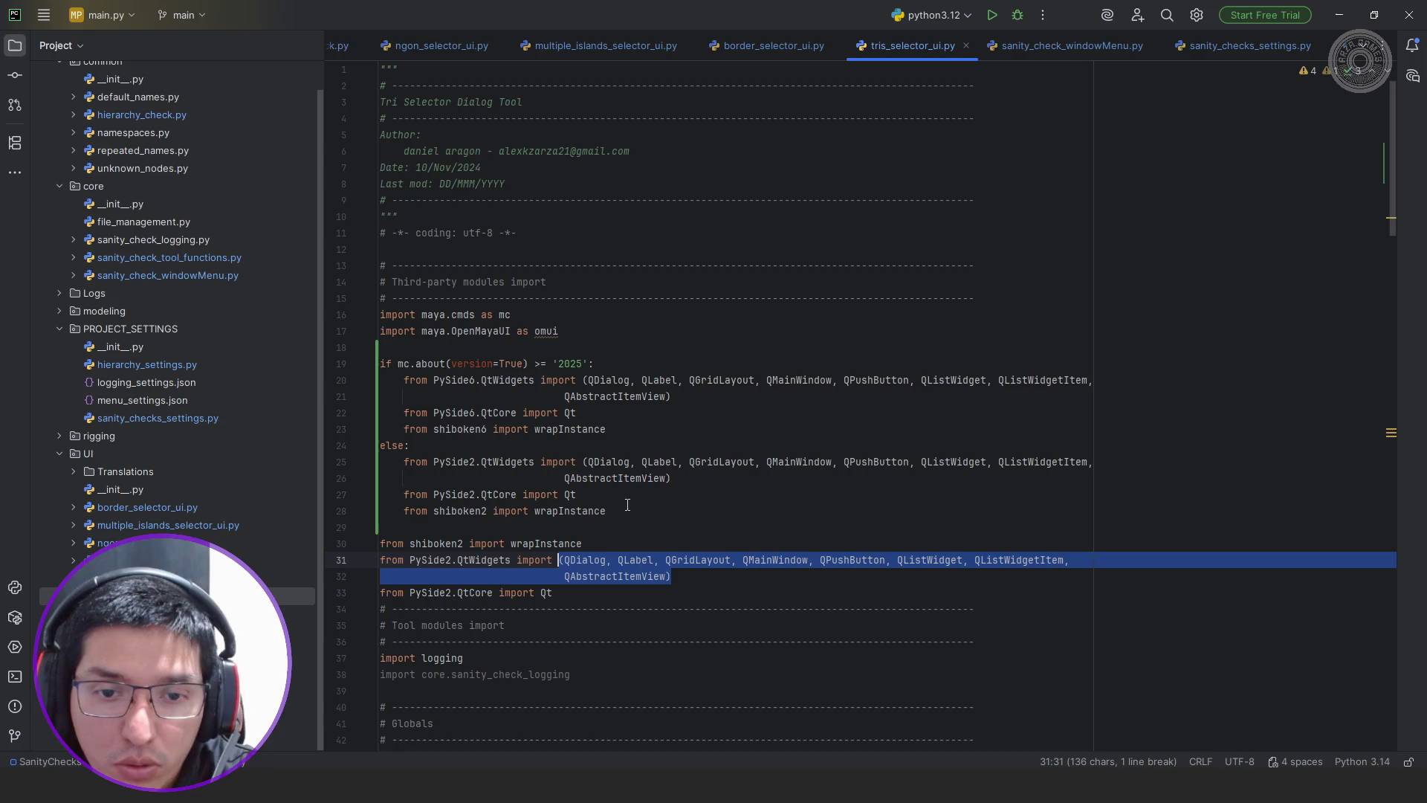
drag(672, 478, 582, 463)
click(671, 478)
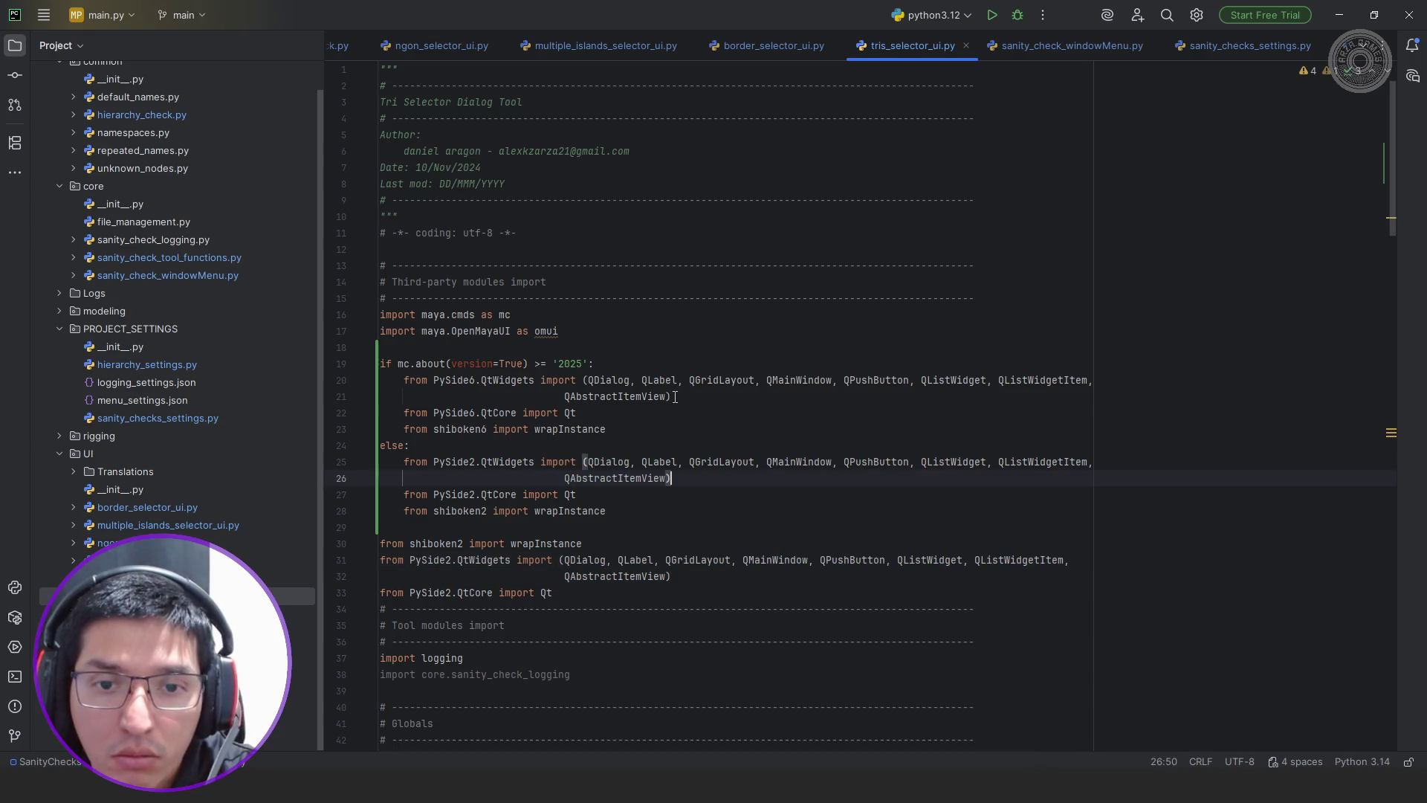
drag(673, 397, 577, 380)
click(653, 479)
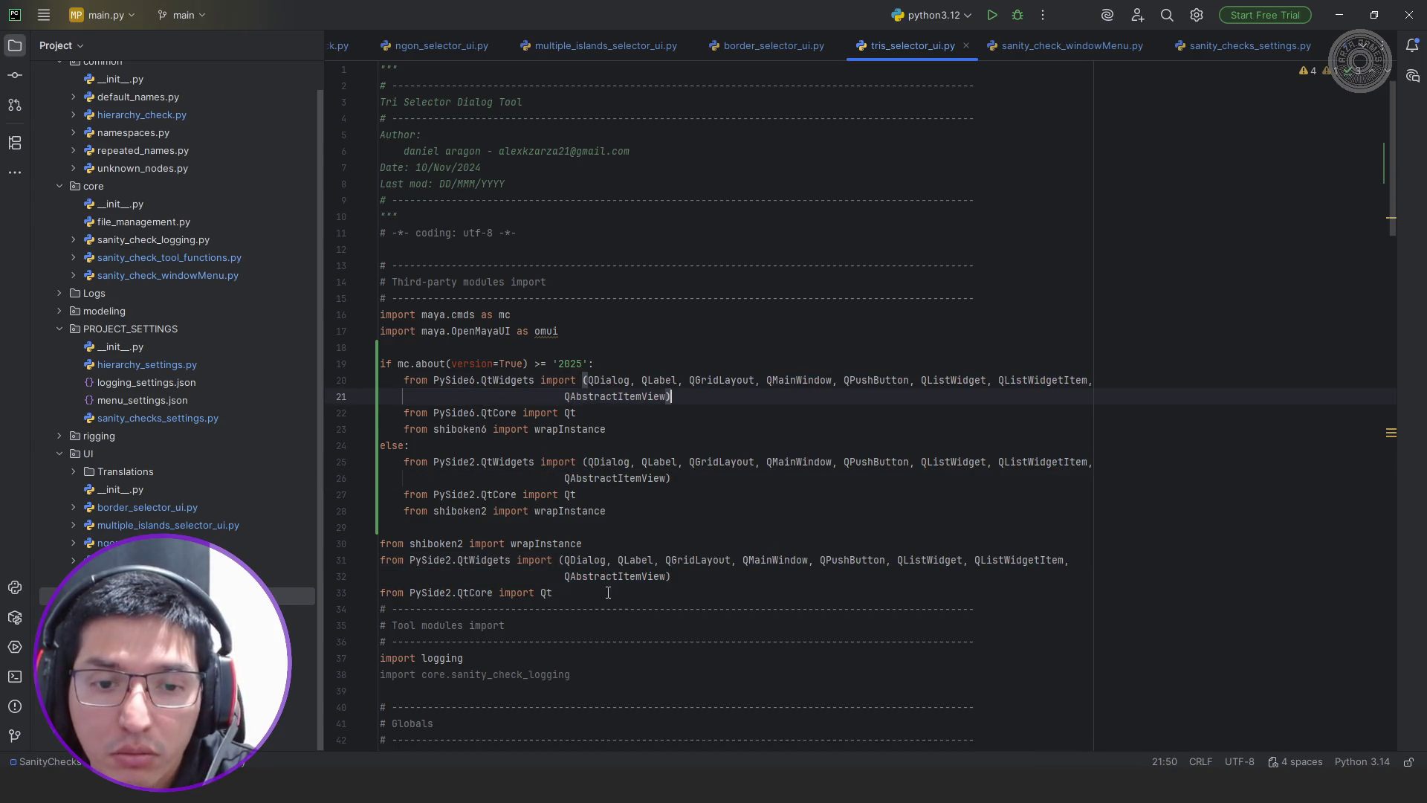
drag(554, 593, 358, 543)
key(BackSpace)
key(BackSpace)
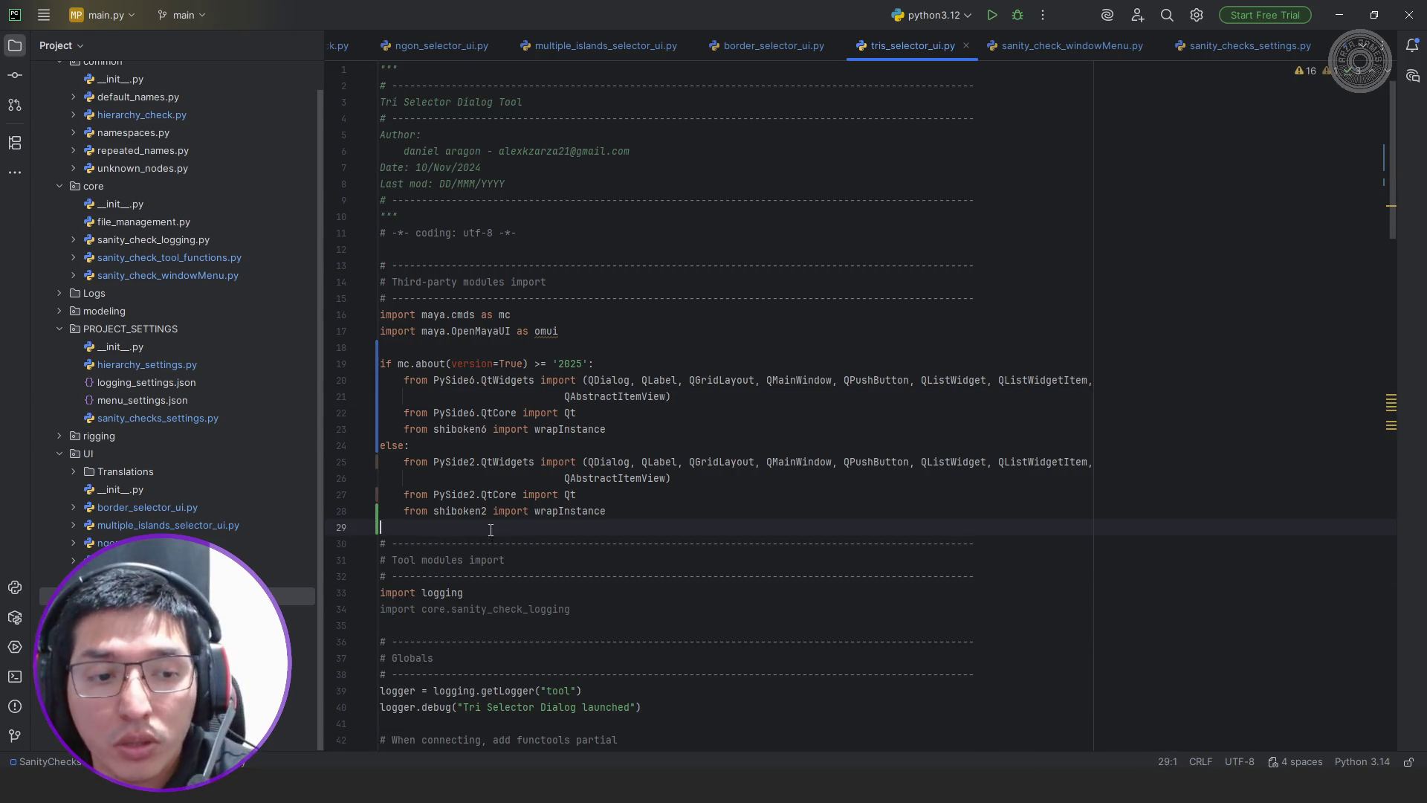
double_click(279, 614)
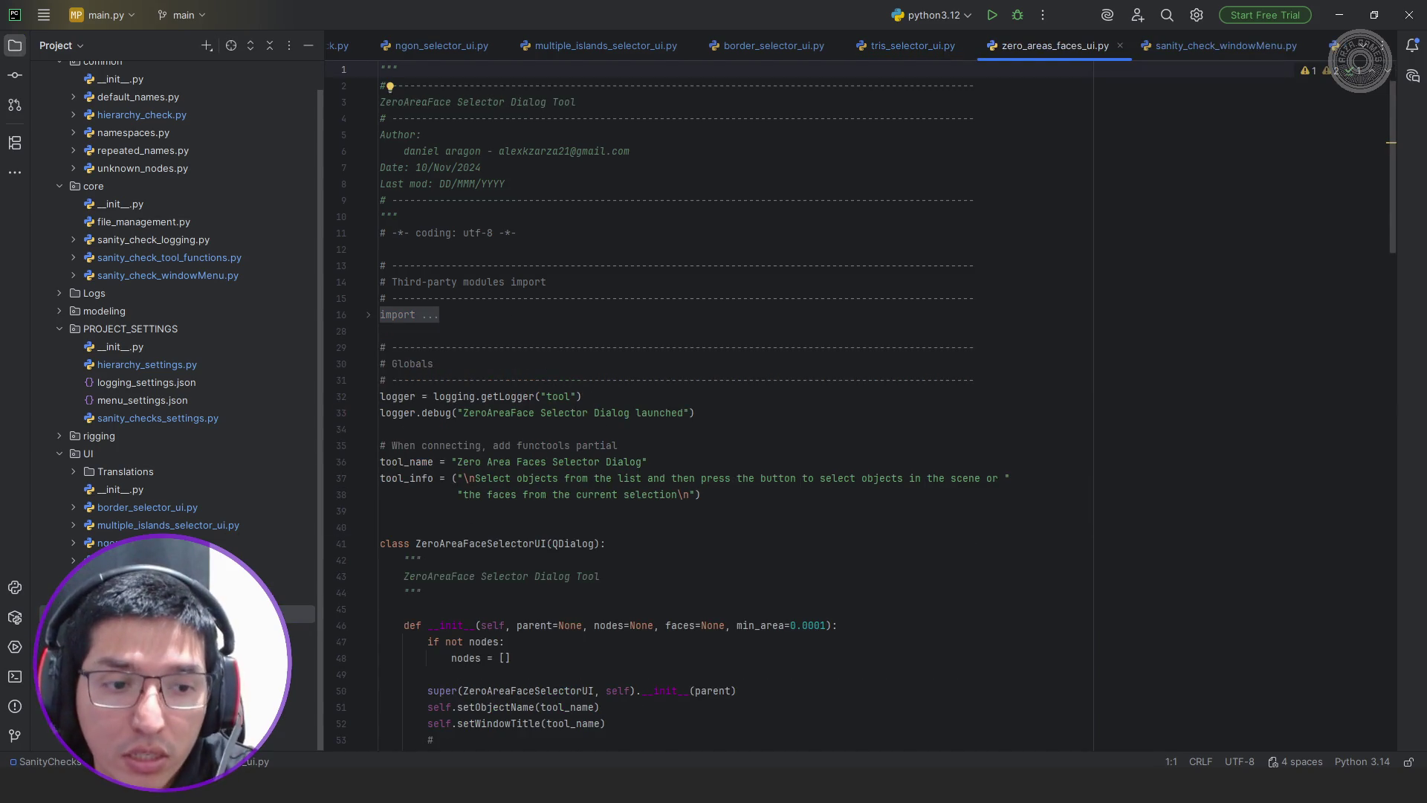
Copy the import block from tris_selector_ui.py into zero_areas_faces_ui.py after the maya imports
double_click(224, 595)
drag(606, 511, 367, 377)
key(ctrl+c)
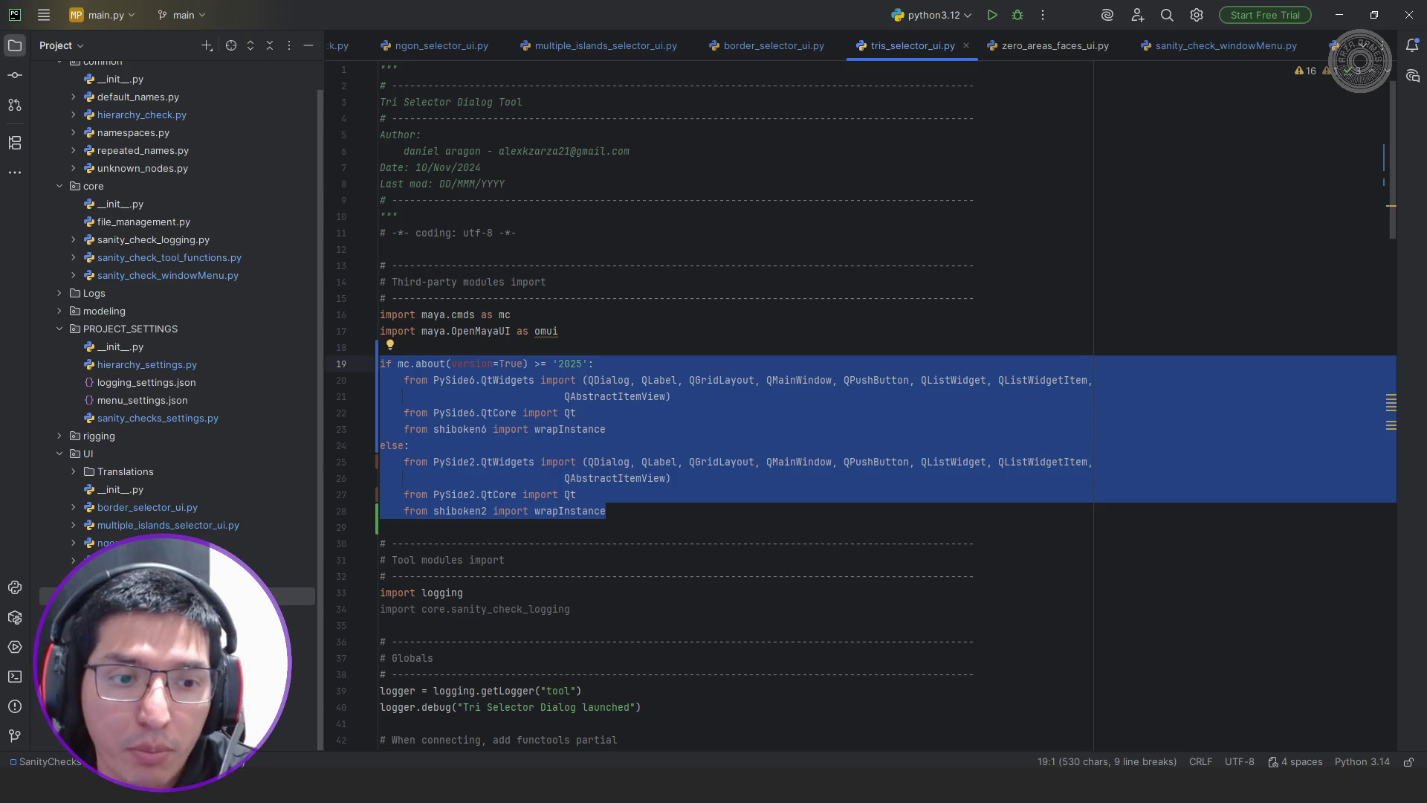
double_click(279, 614)
click(436, 316)
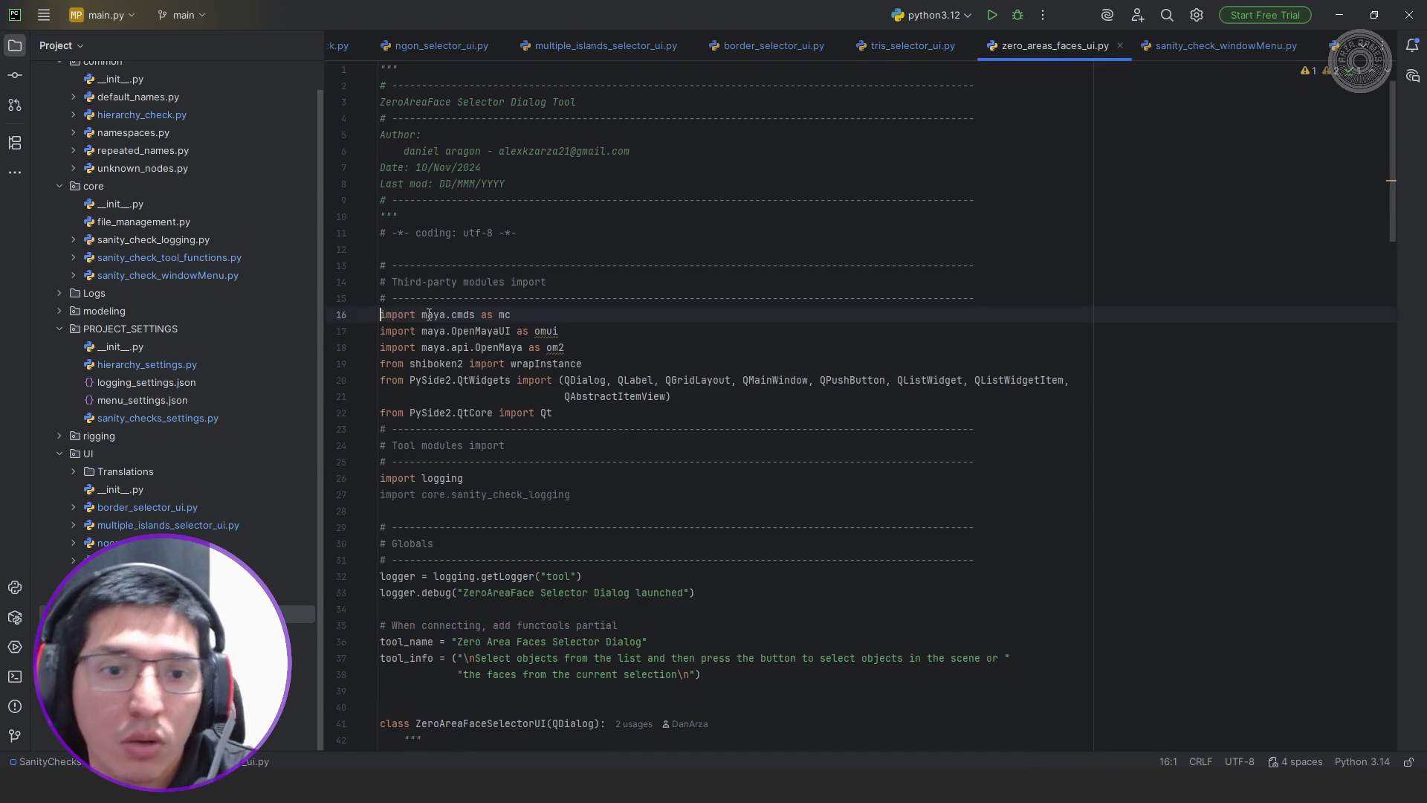
click(624, 349)
key(Return)
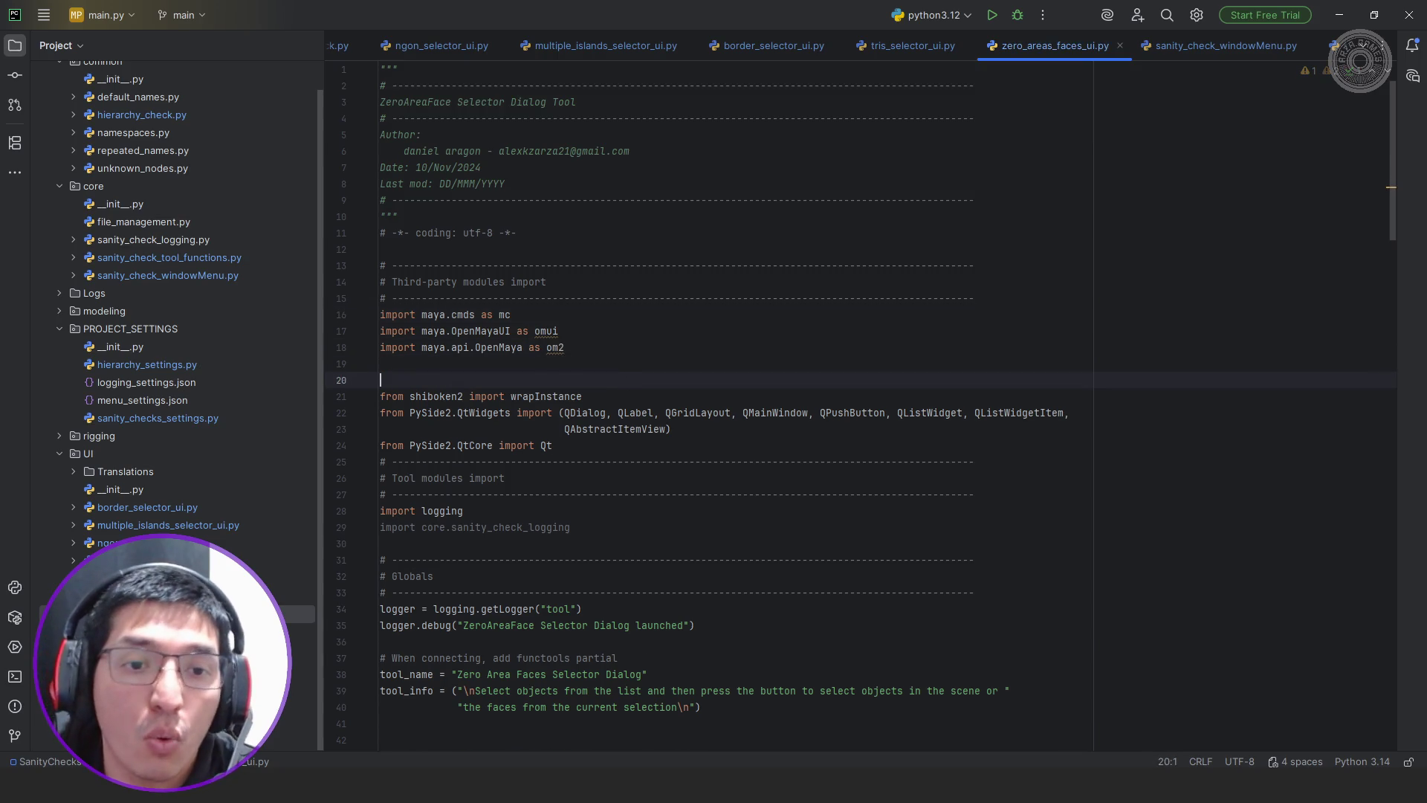
key(ctrl+v)
key(Return)
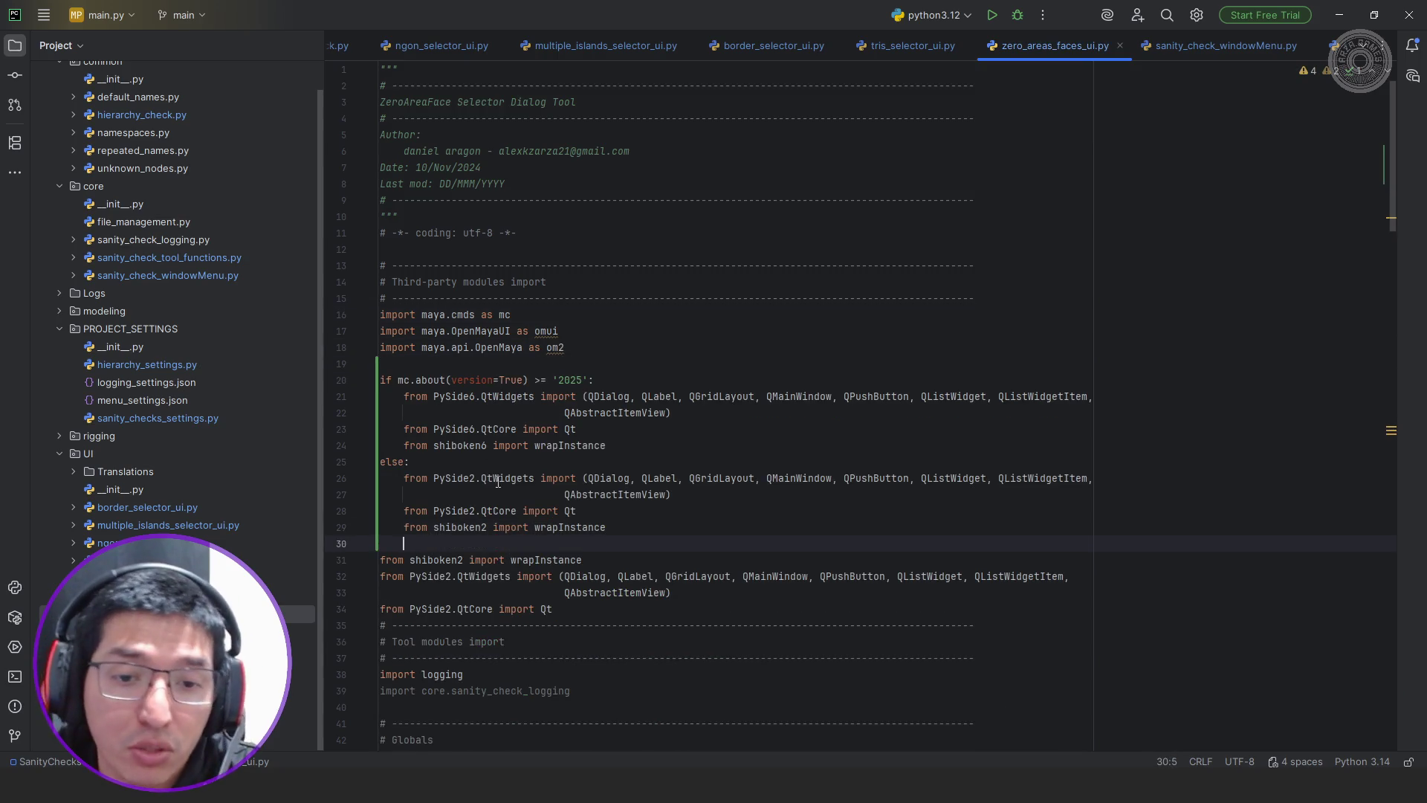
Compare the widget lists, delete the old shiboken2/PySide2 import lines, and switch back to Maya
drag(670, 592, 568, 577)
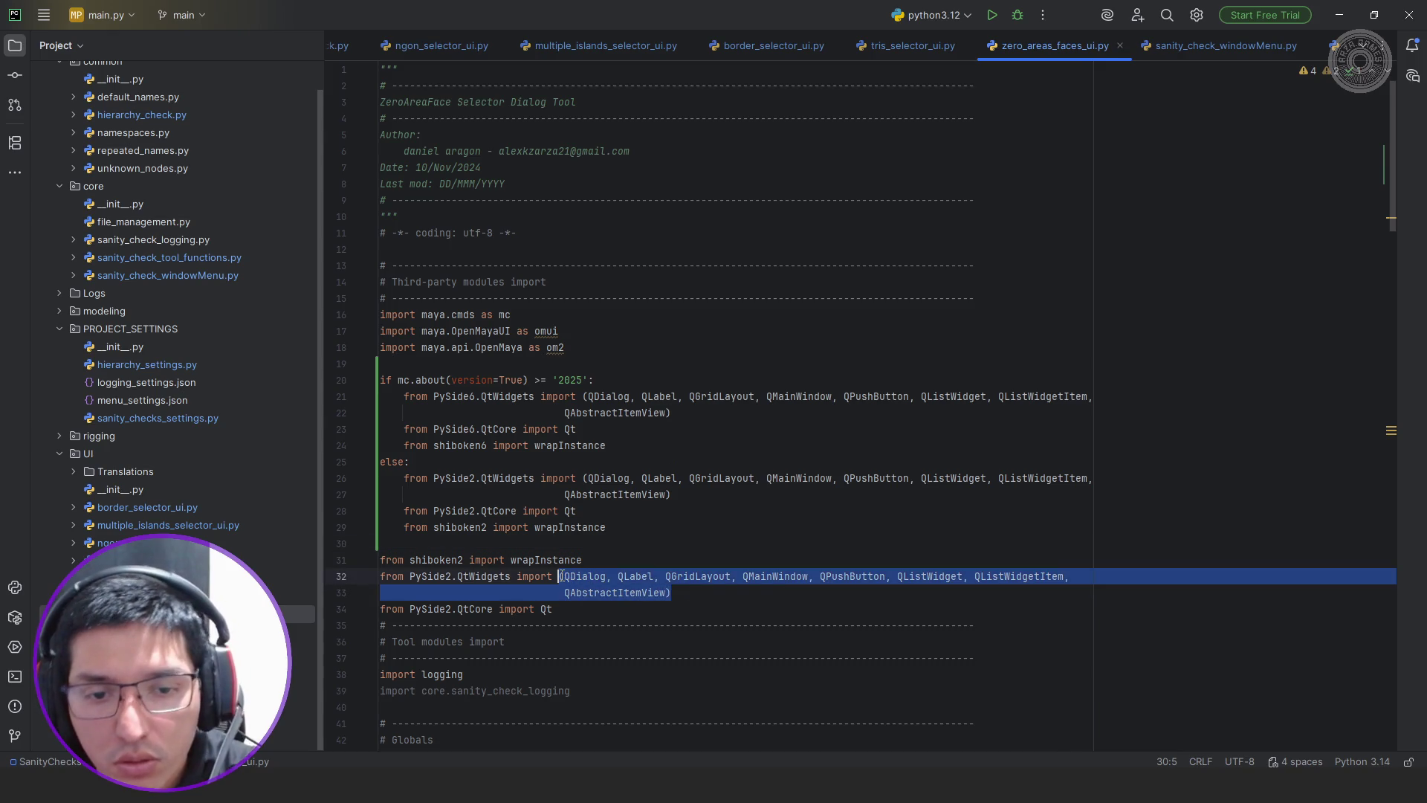
drag(670, 494, 583, 477)
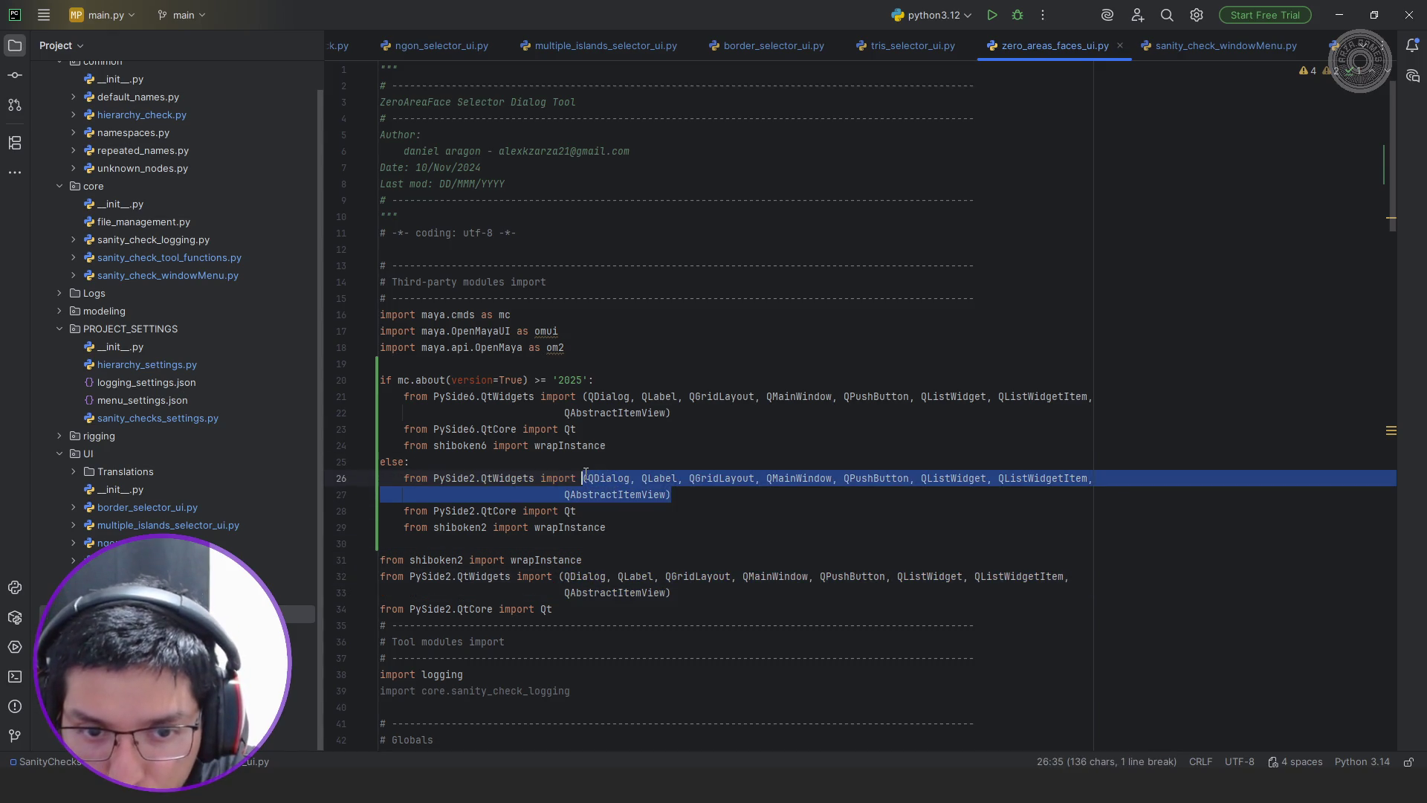
click(671, 494)
drag(671, 413, 575, 396)
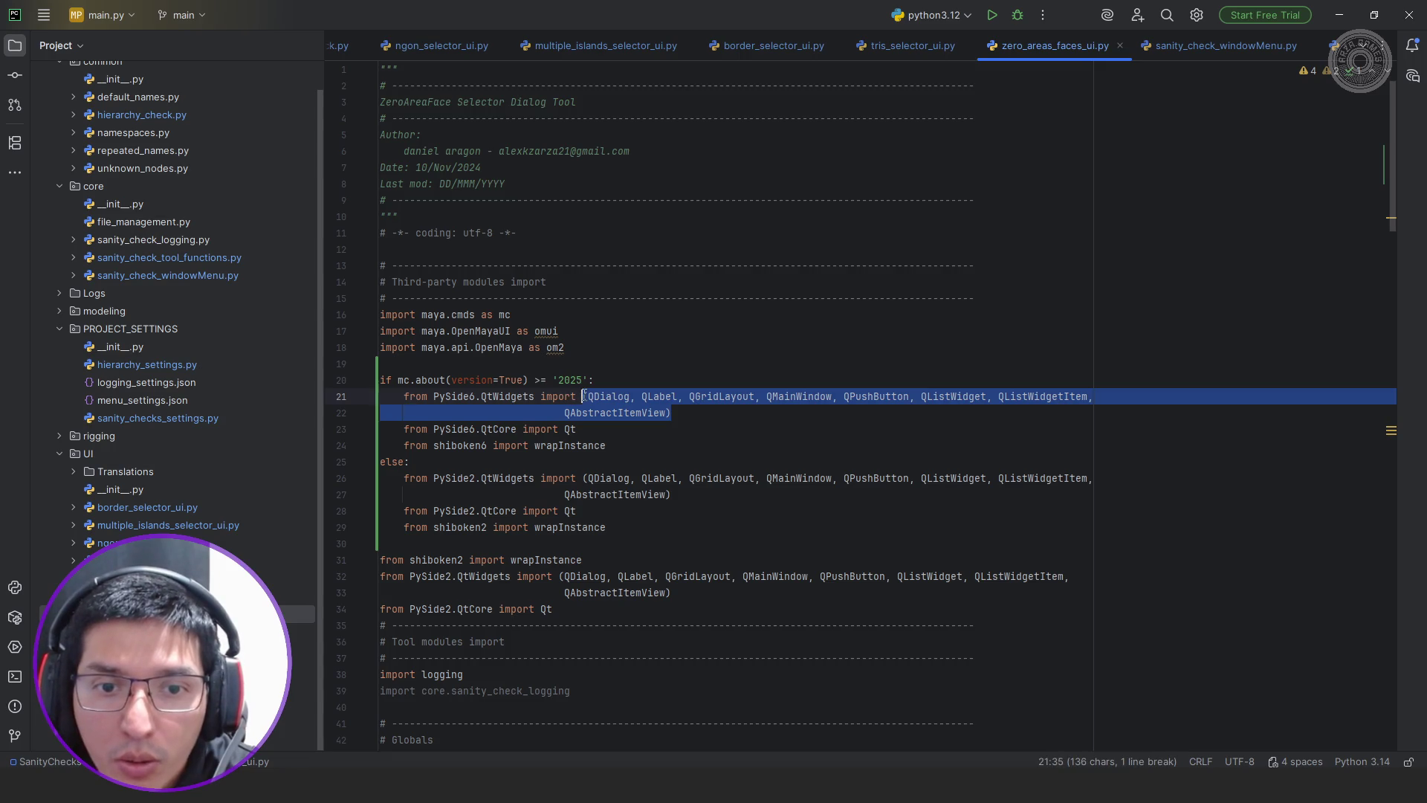
key(Right)
drag(581, 620, 328, 556)
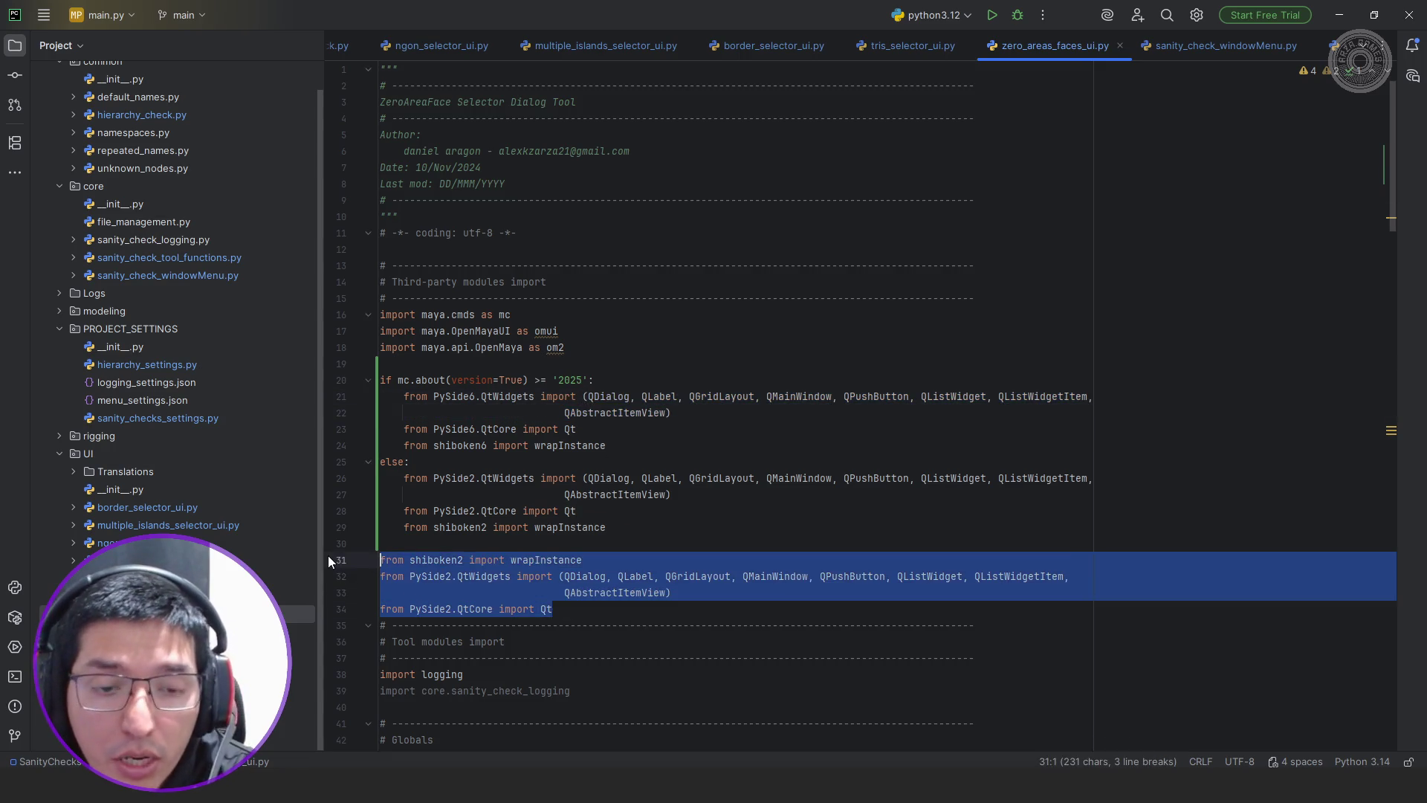
key(BackSpace)
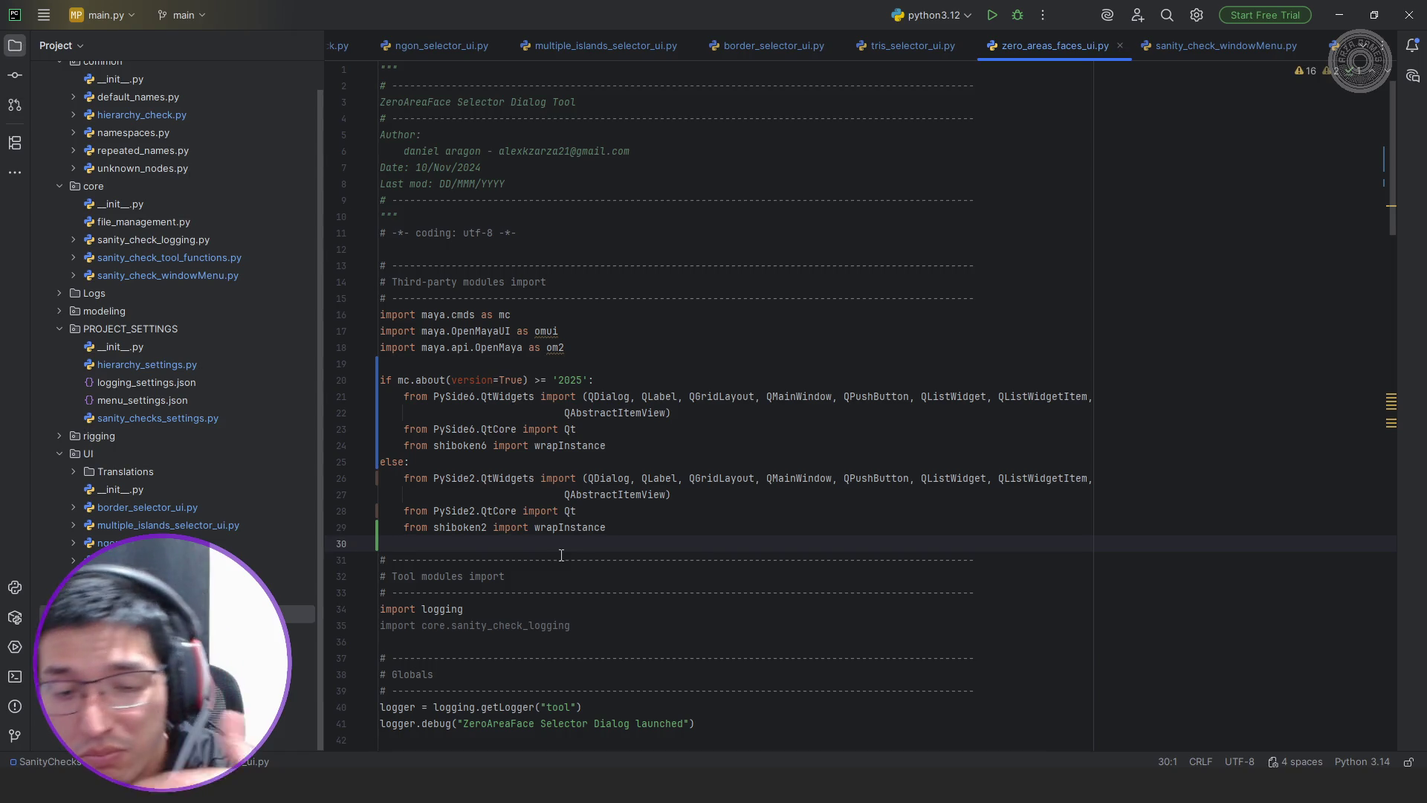
key(alt+Tab)
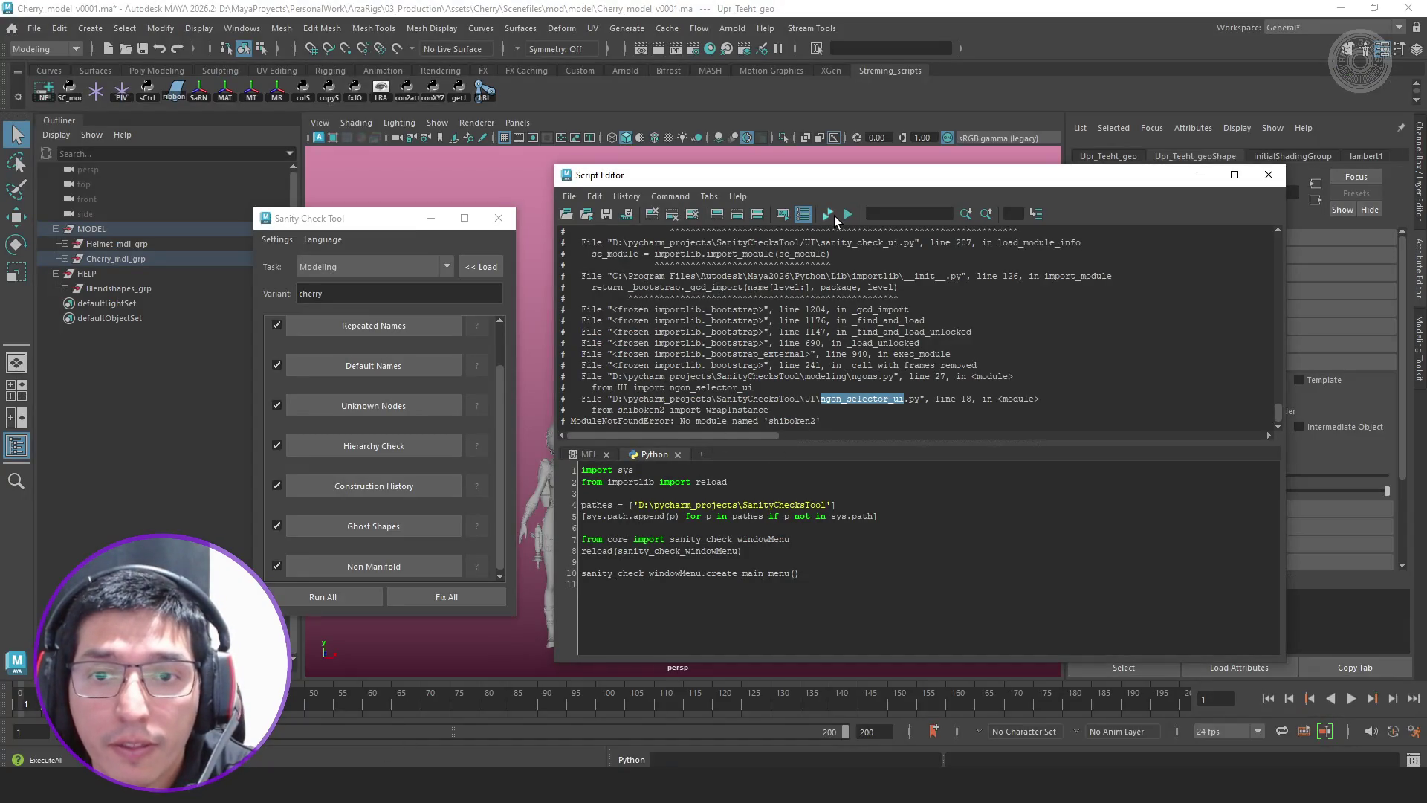
Load the Modeling checks, Run All, dock the tool beside the Outliner, and apply the hierarchy fix adding CHARACTER, PROPS, HAIR and CLOTHES groups
click(487, 270)
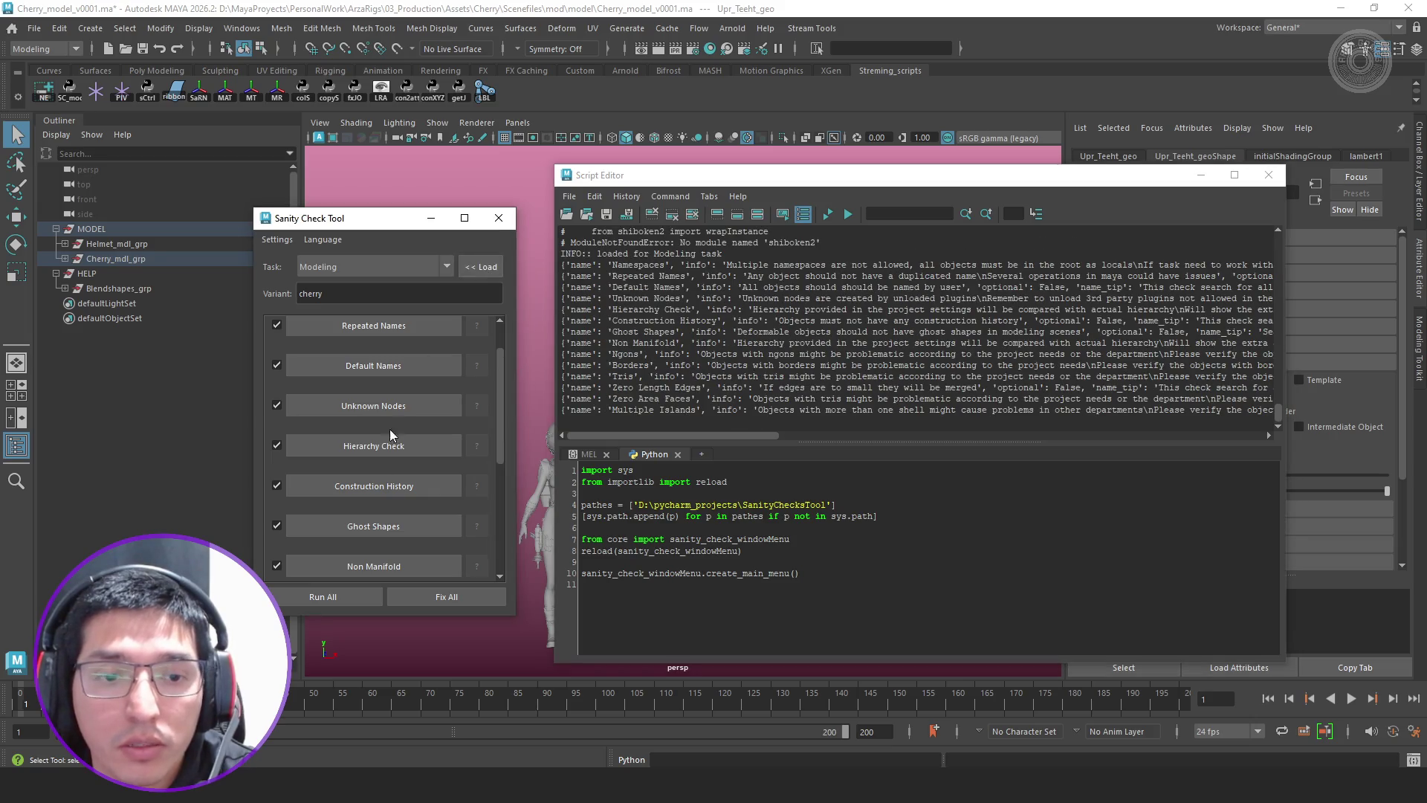
click(347, 597)
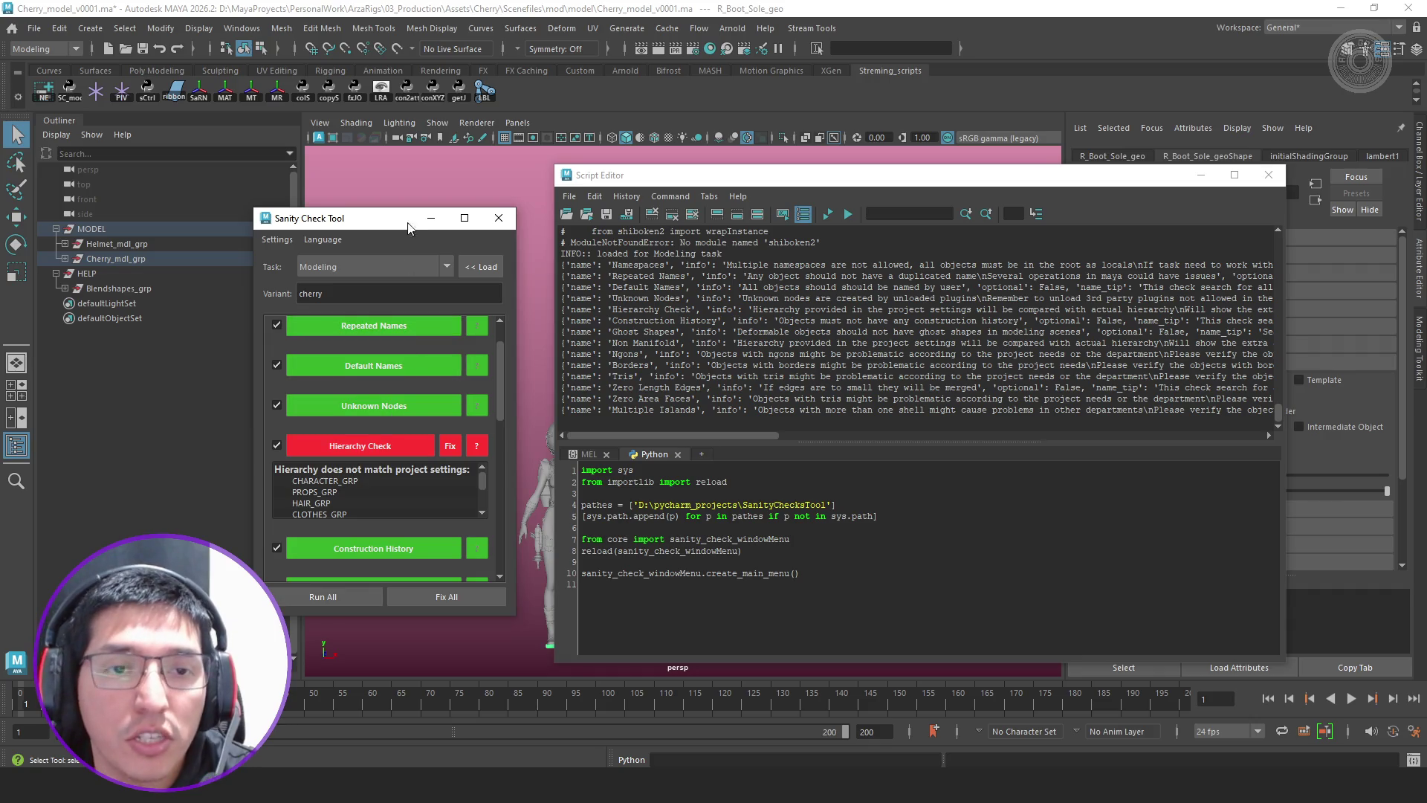
drag(410, 229, 301, 212)
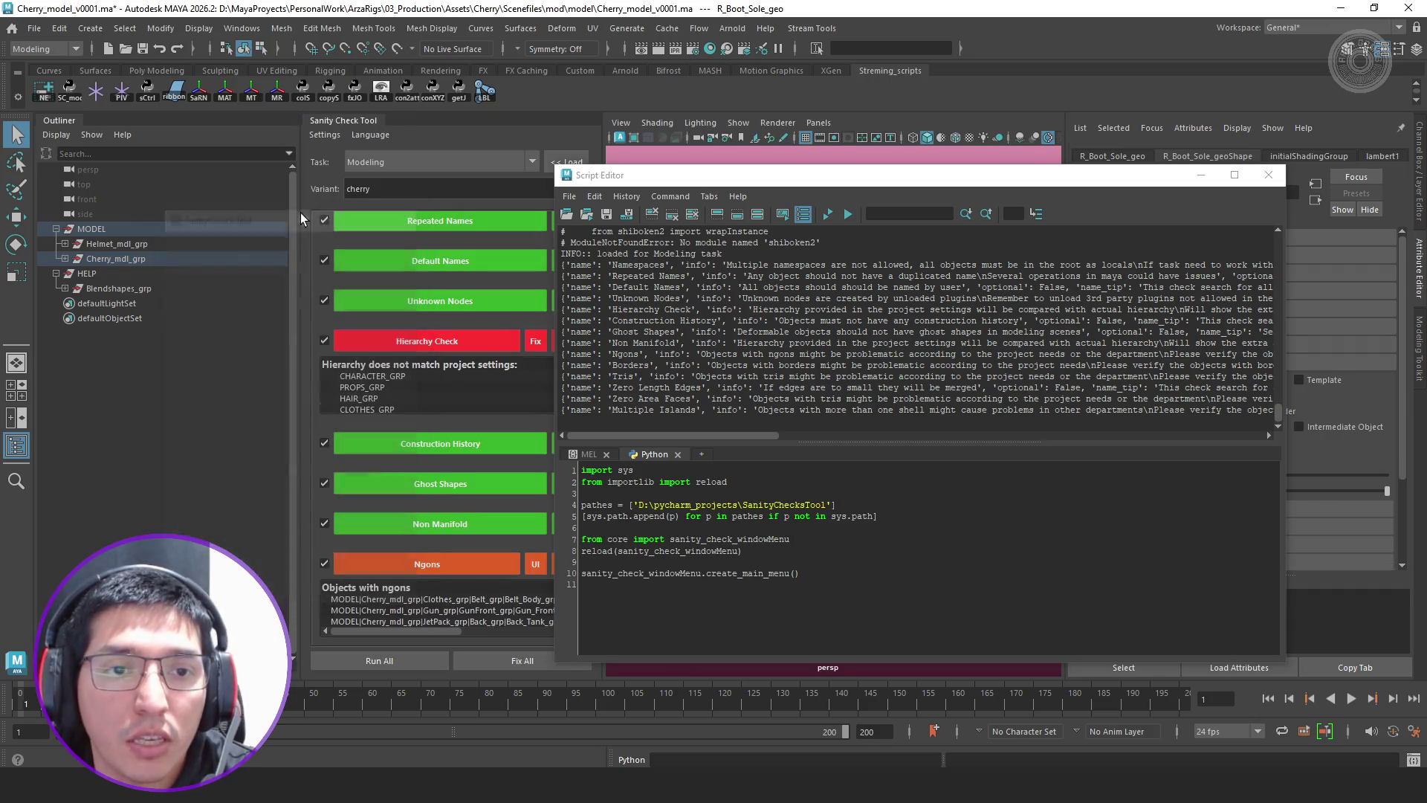
drag(779, 176, 957, 174)
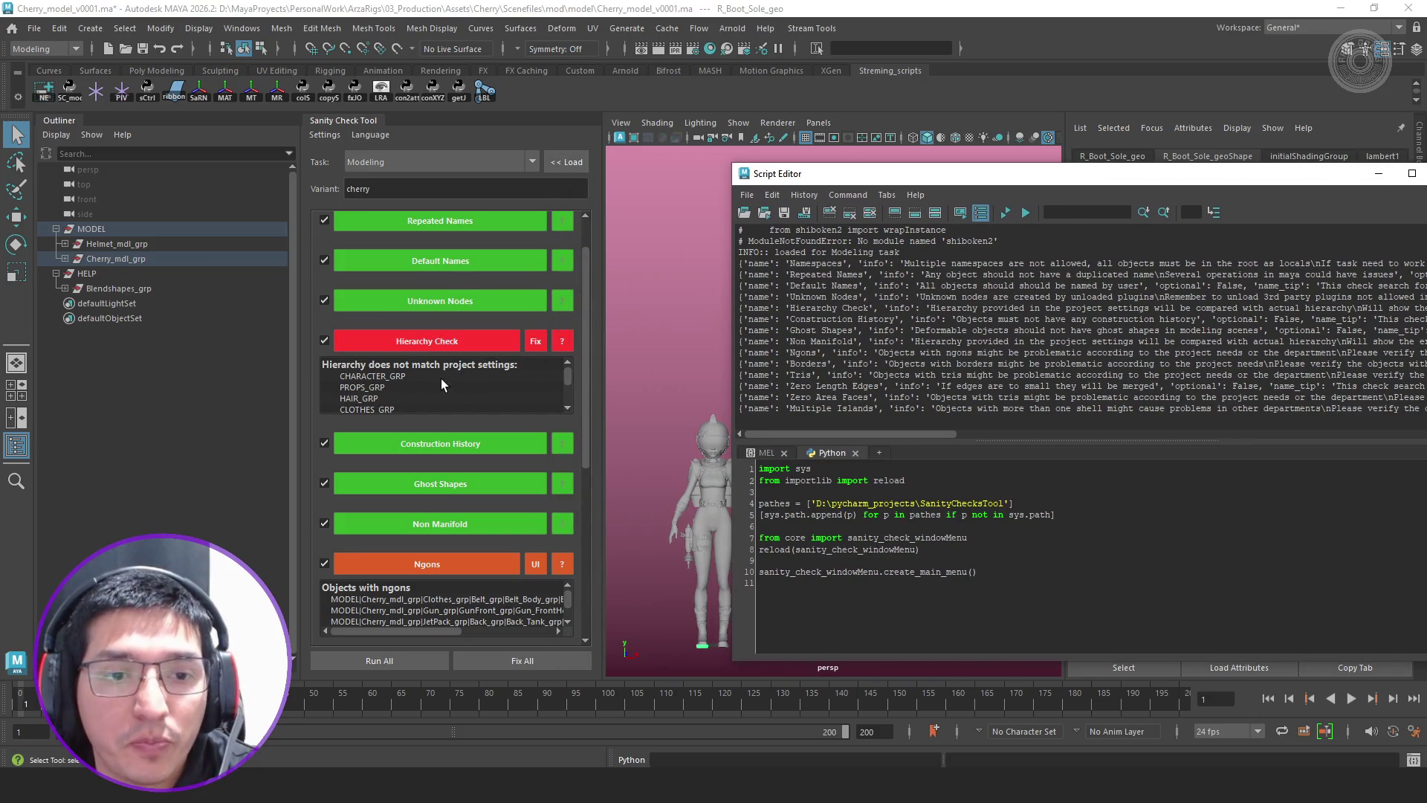
scroll(441, 378, down, 3)
scroll(443, 378, up, 1)
scroll(446, 378, up, 1)
scroll(446, 378, down, 1)
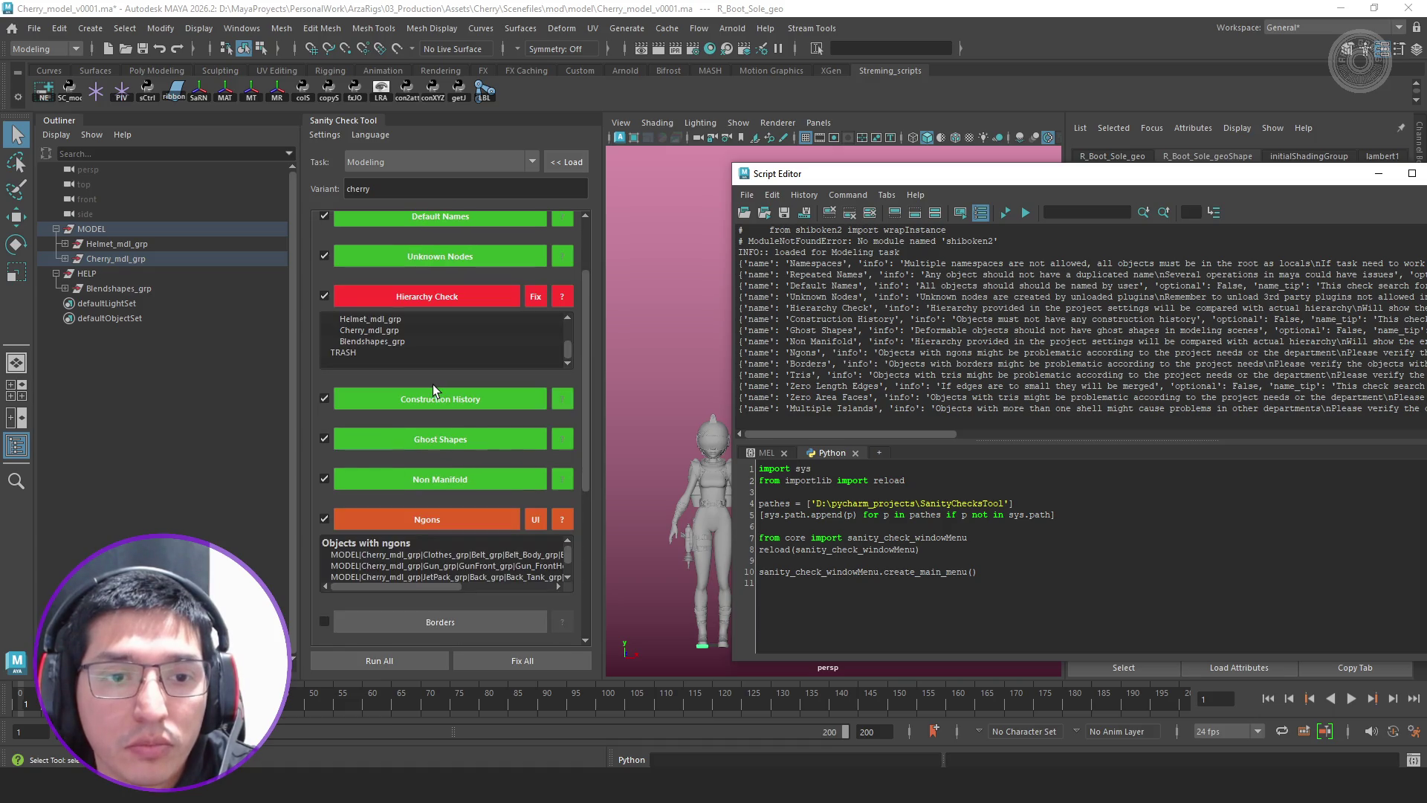
click(458, 296)
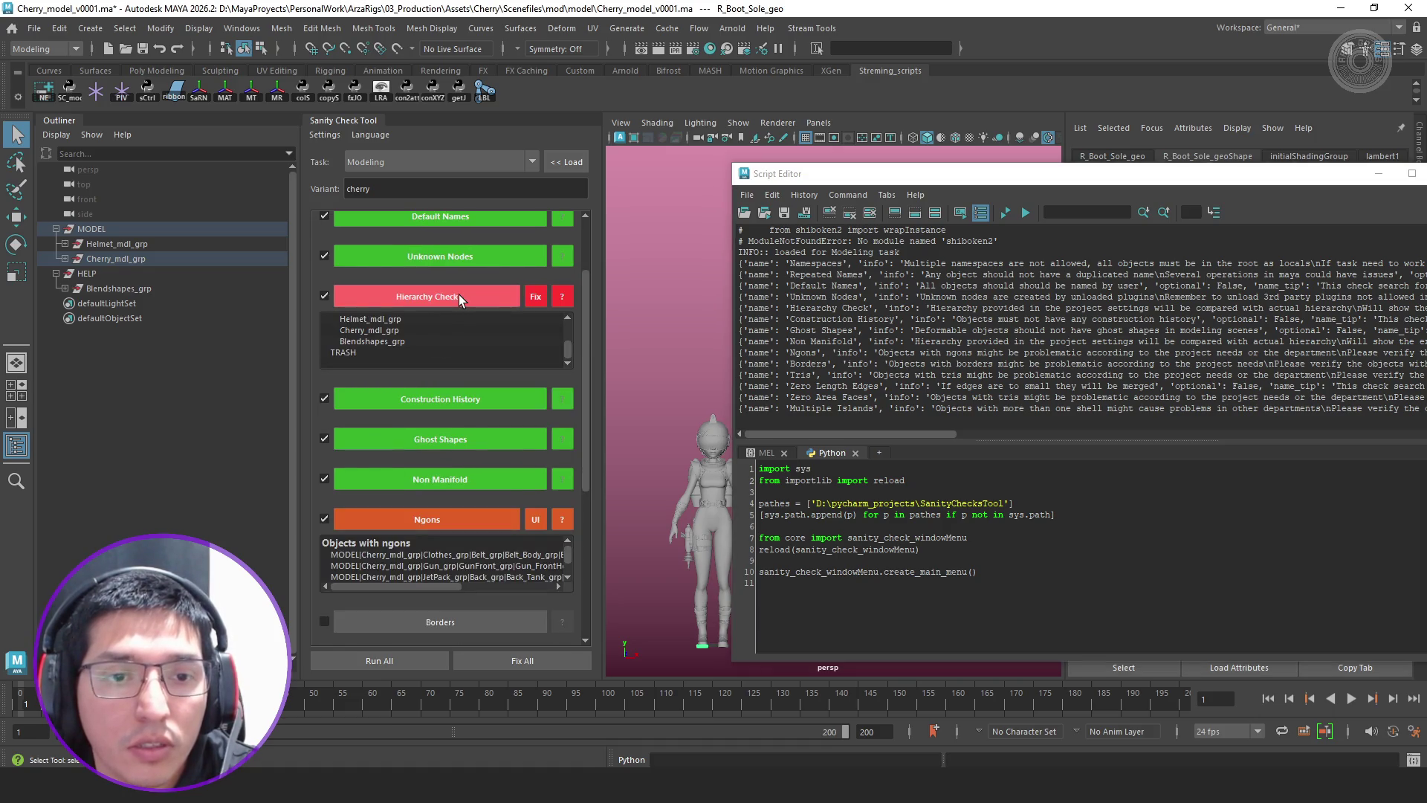
scroll(464, 349, up, 1)
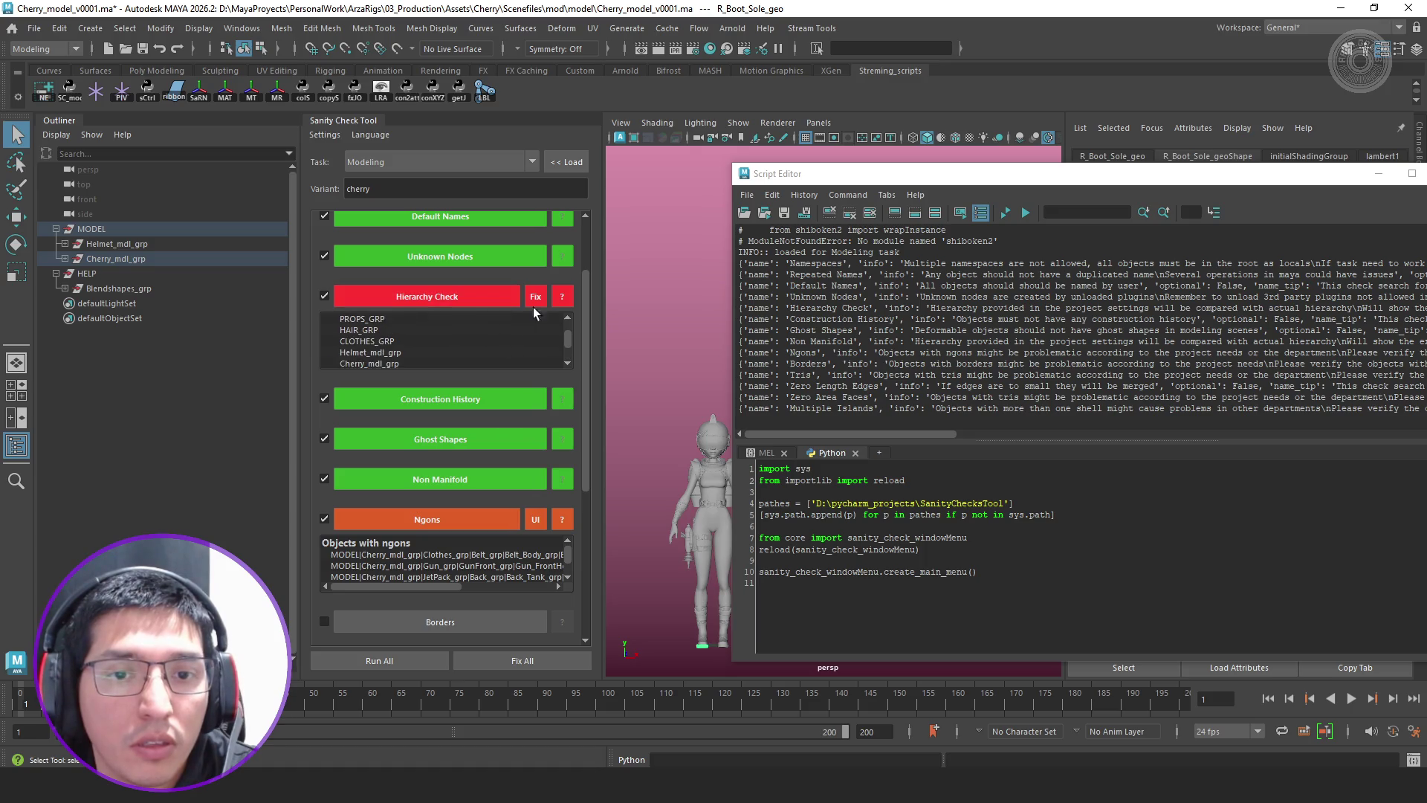
click(537, 298)
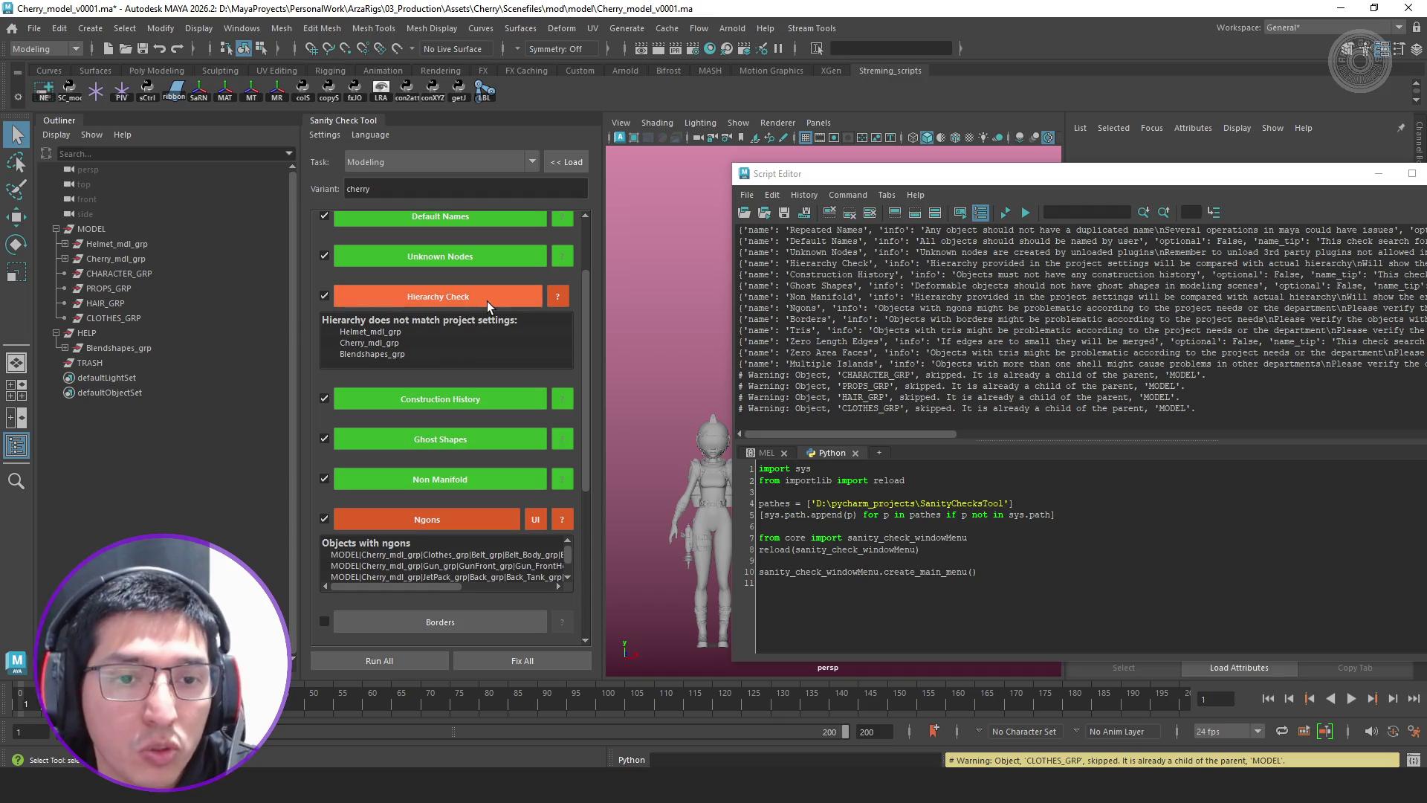
Move Cherry_mdl_grp under CHARACTER_GRP and parent the hair geometry pieces under HAIR_GRP
click(118, 260)
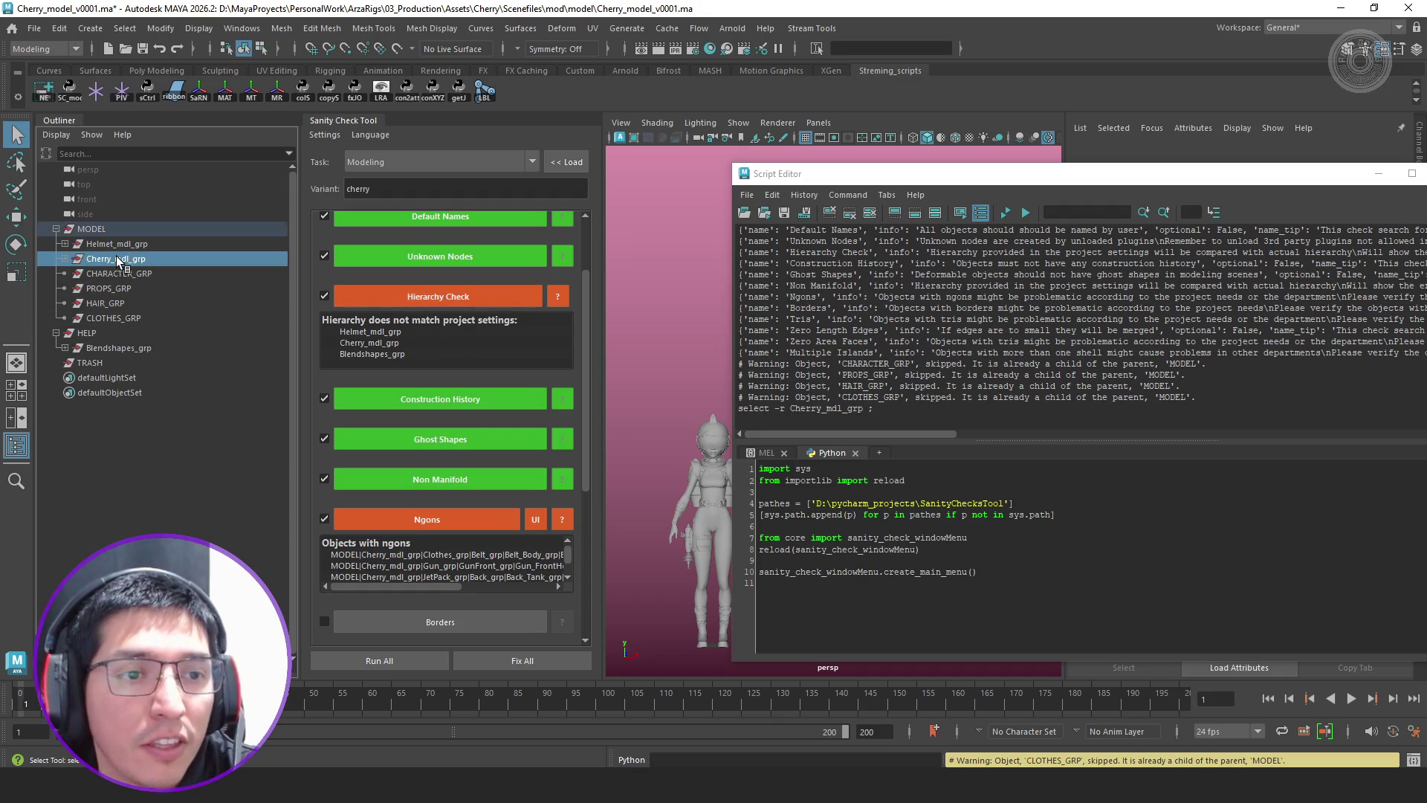
drag(143, 279, 143, 276)
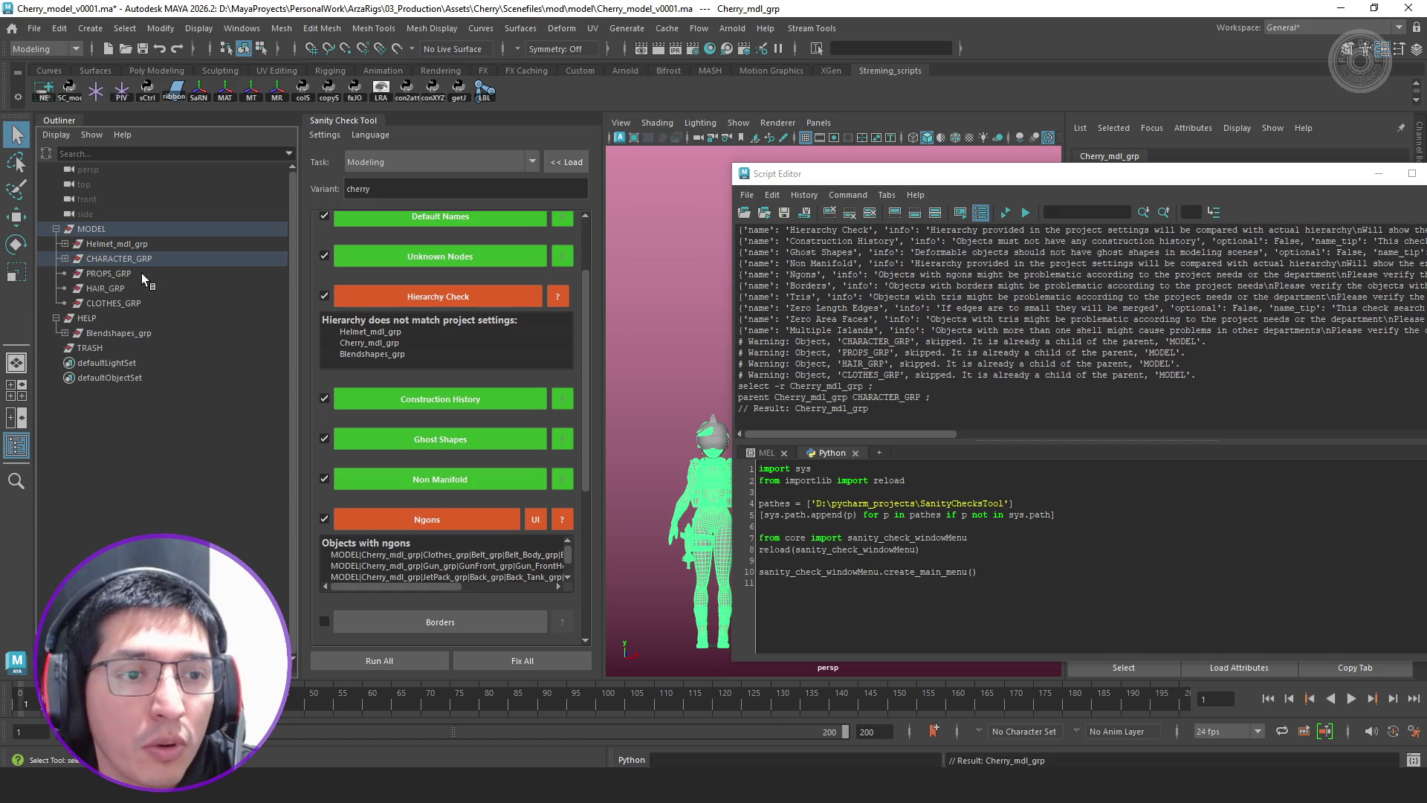
click(73, 274)
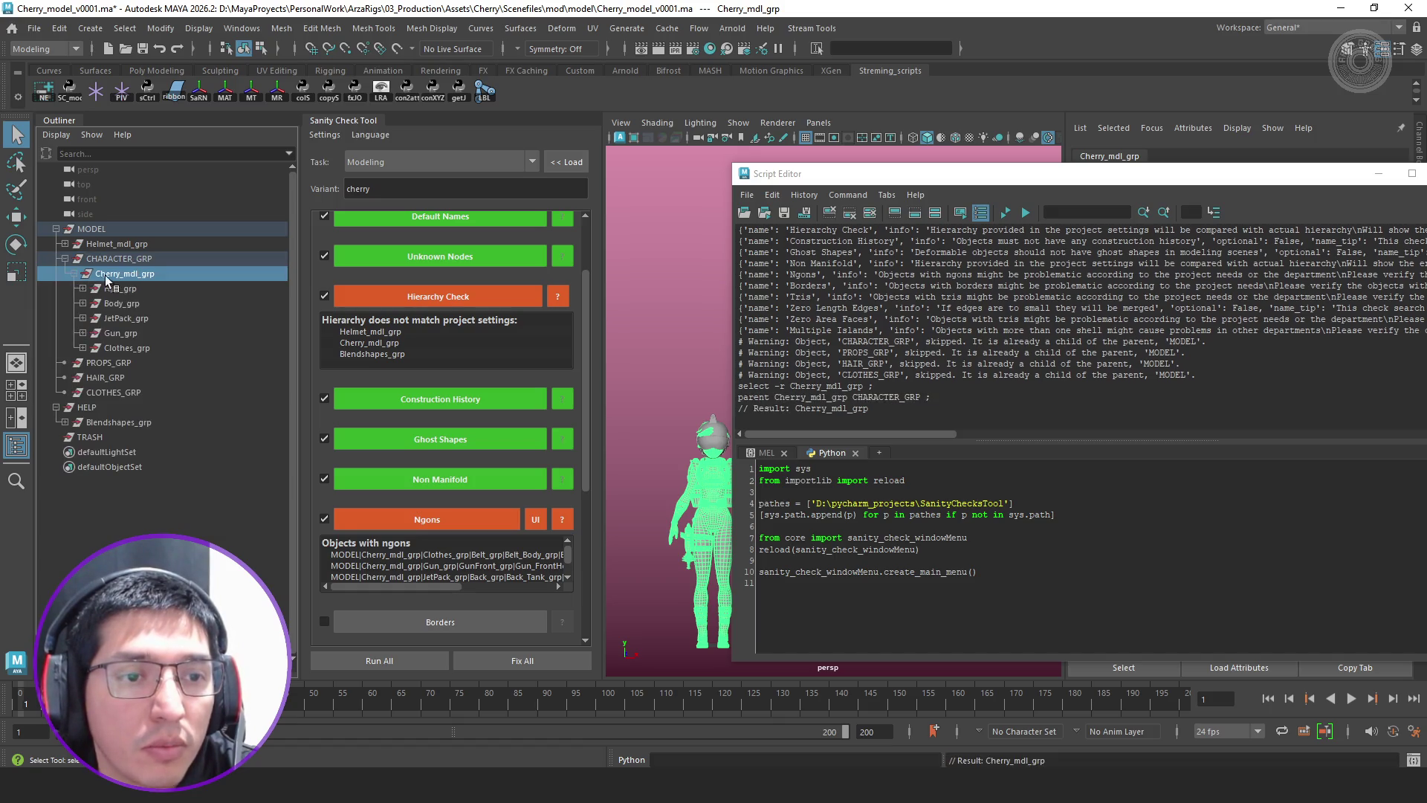
click(129, 288)
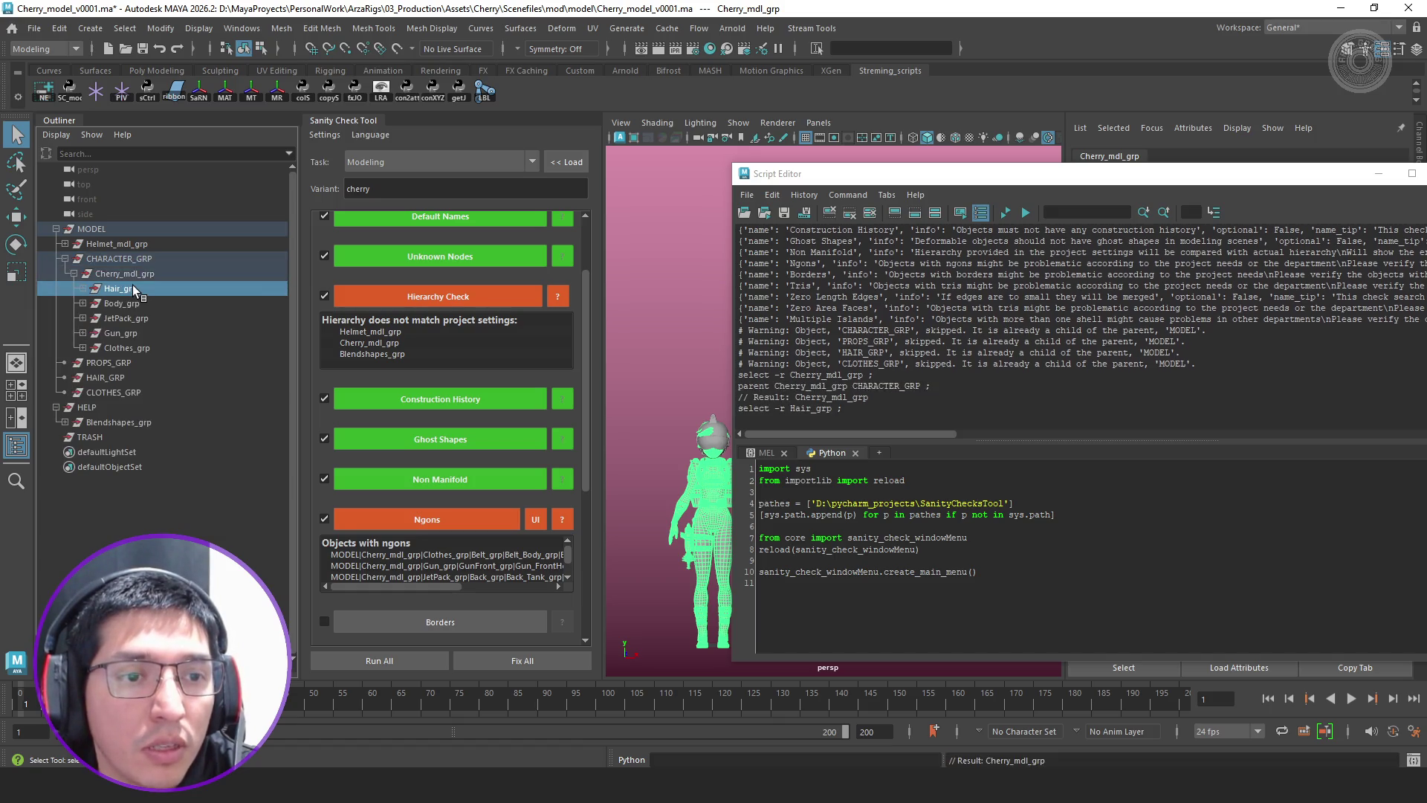
click(81, 288)
click(128, 303)
shift+click(143, 334)
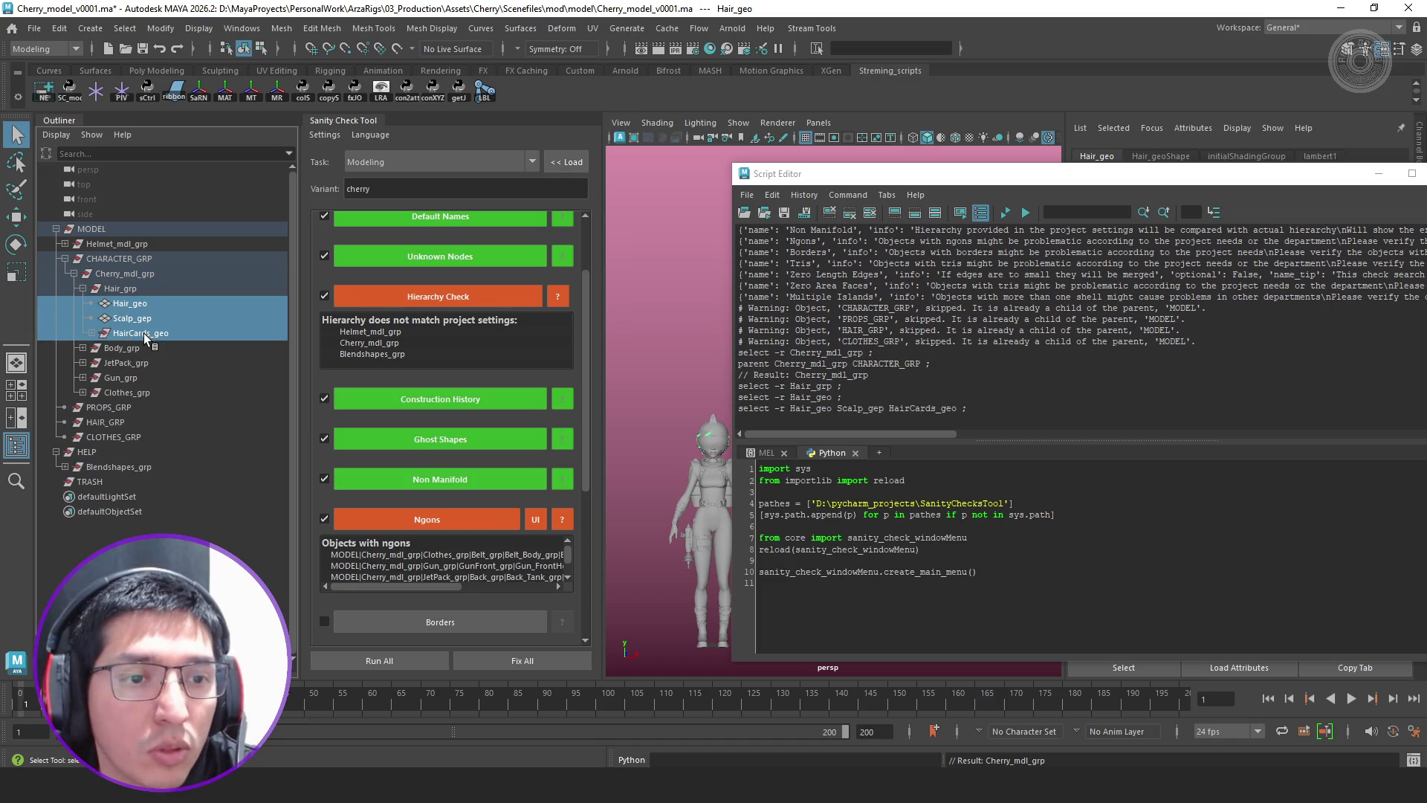
ctrl+click(123, 423)
key(p)
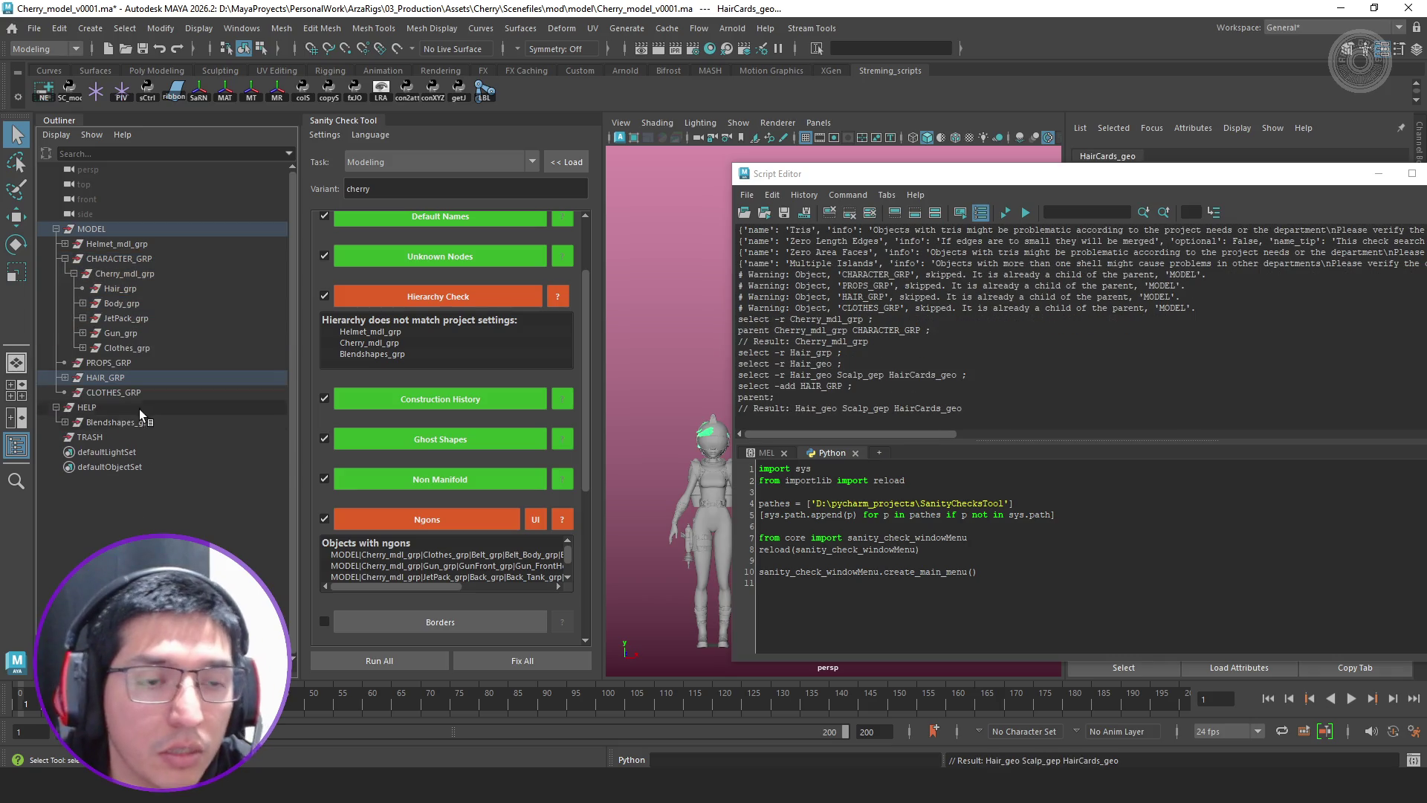
Move Body_grp above Cherry_mdl_grp, JetPack_grp under PROPS_GRP, and select the gloves, belt and boots groups in Clothes_grp
click(112, 305)
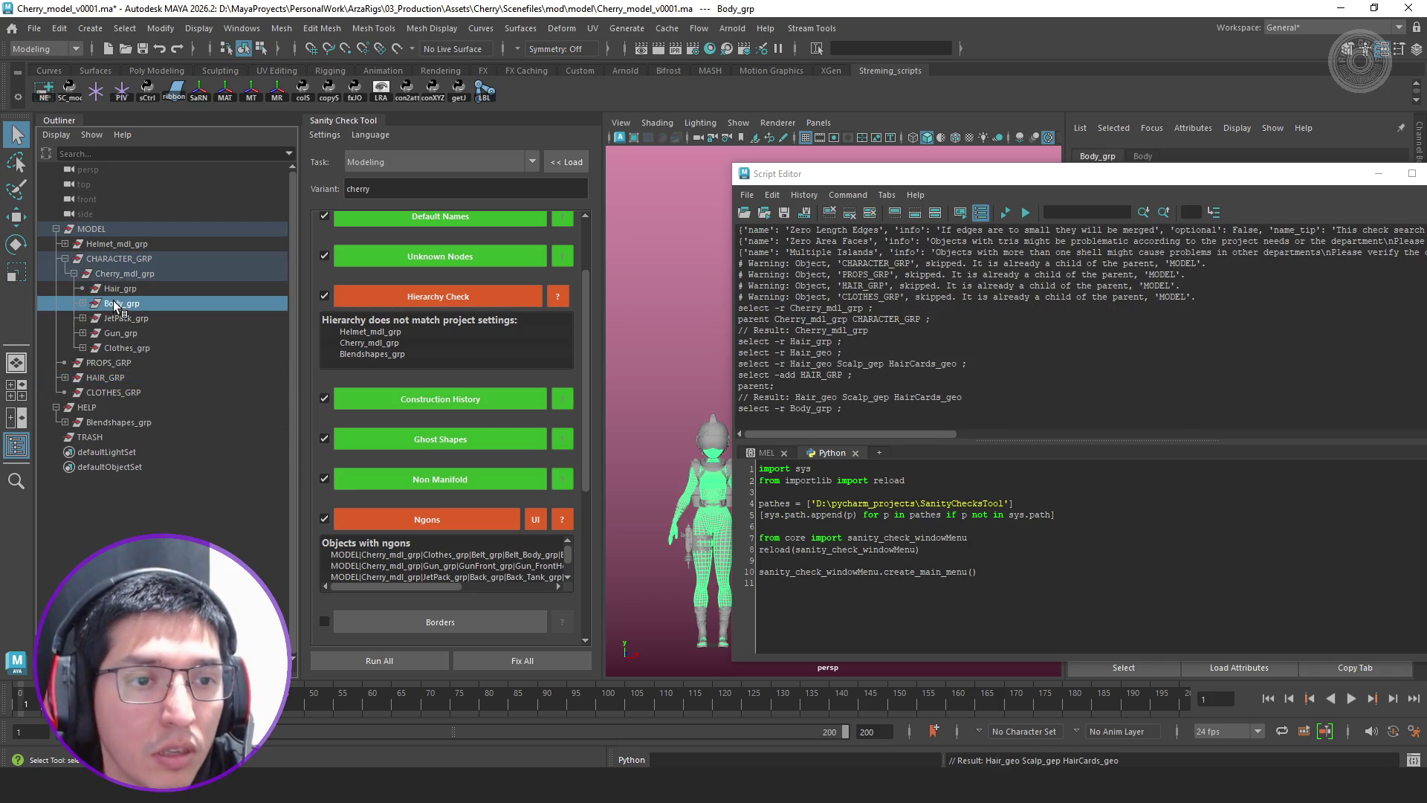
drag(128, 268, 128, 267)
click(74, 274)
click(73, 272)
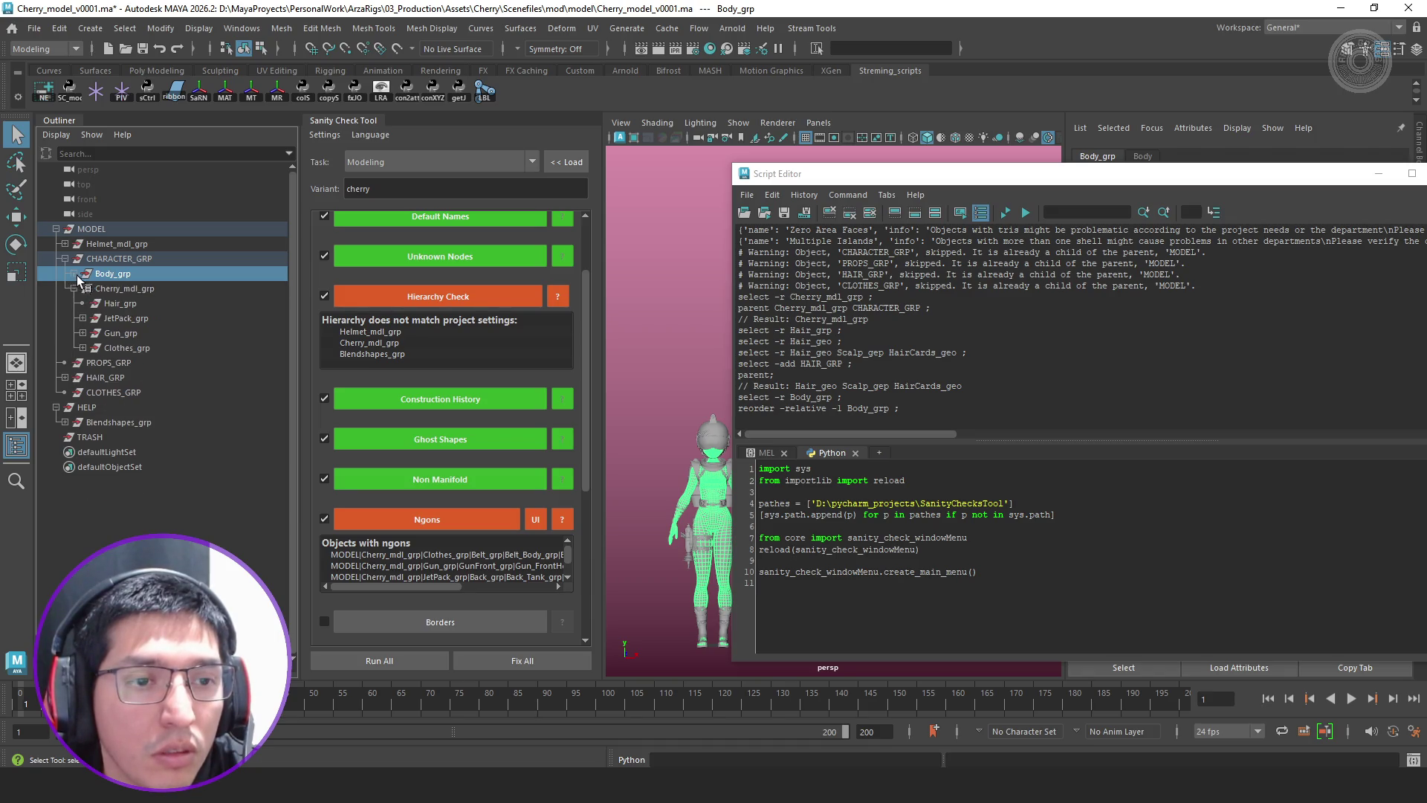
mouse_move(115, 316)
mouse_down()
mouse_move(132, 378)
mouse_move(117, 422)
mouse_up()
click(116, 331)
click(81, 332)
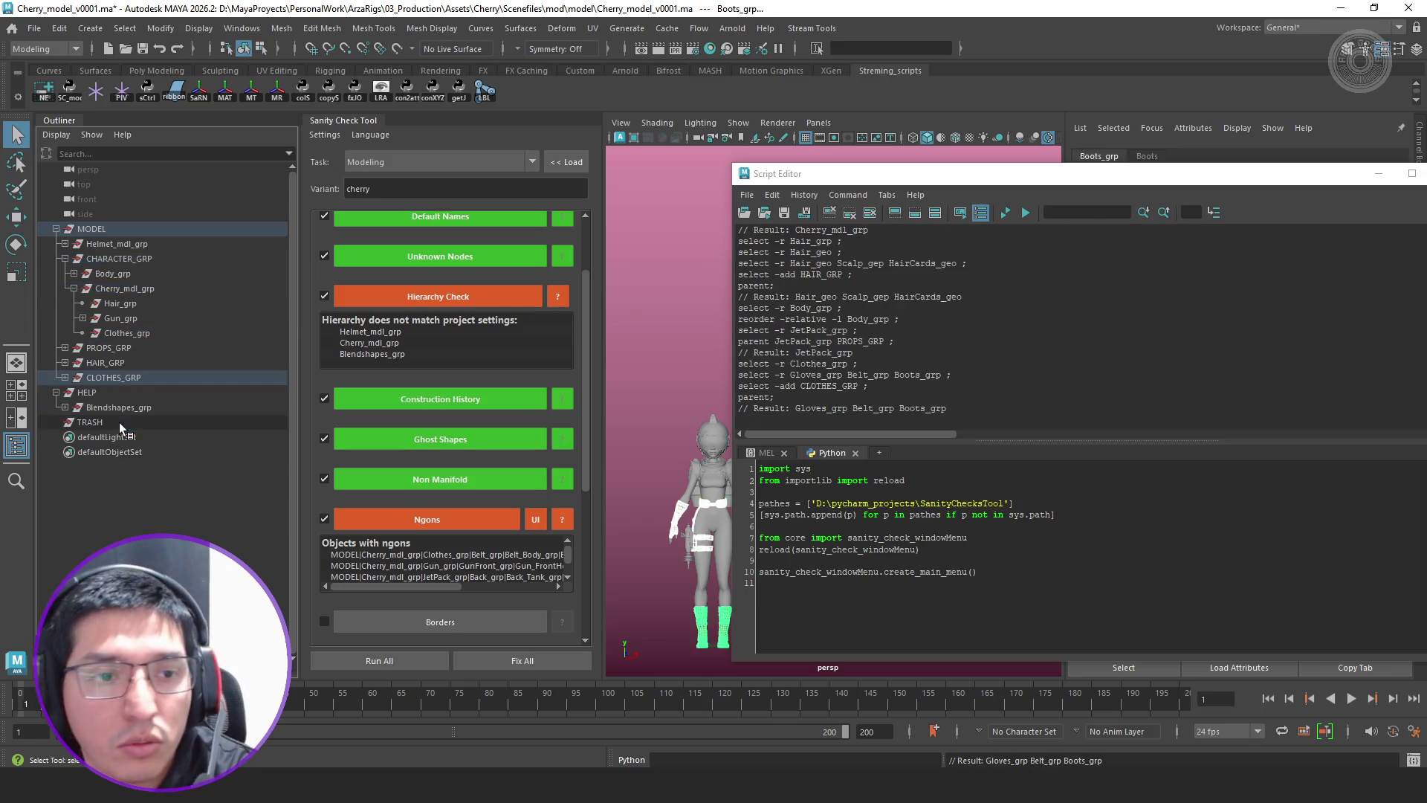
Place Gun_grp and Helmet_mdl_grp under PROPS_GRP and collapse CHARACTER_GRP
click(82, 322)
drag(117, 321, 133, 349)
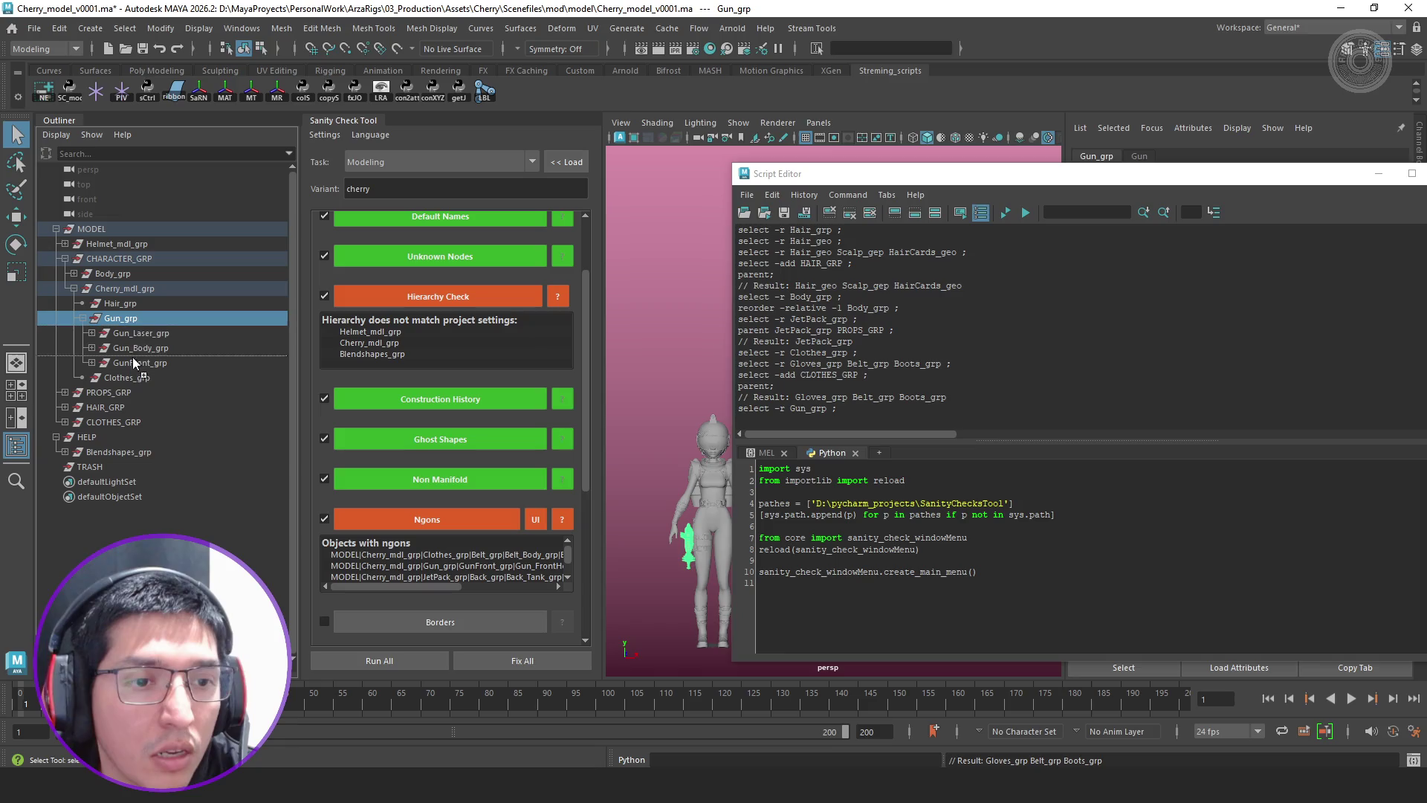
drag(124, 397, 125, 383)
click(124, 291)
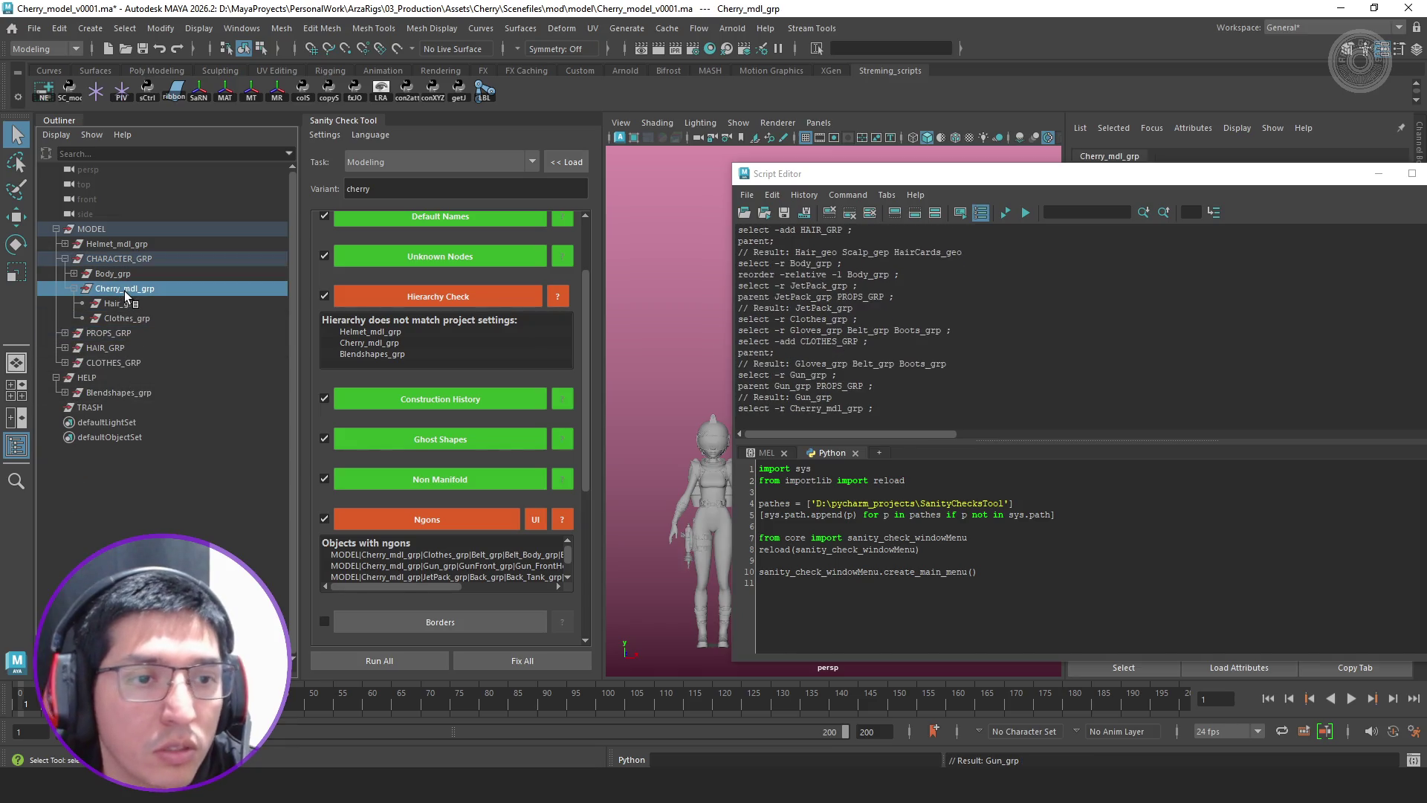
drag(125, 291, 123, 300)
click(128, 247)
mouse_move(129, 246)
mouse_down()
mouse_move(124, 305)
mouse_move(123, 289)
mouse_up()
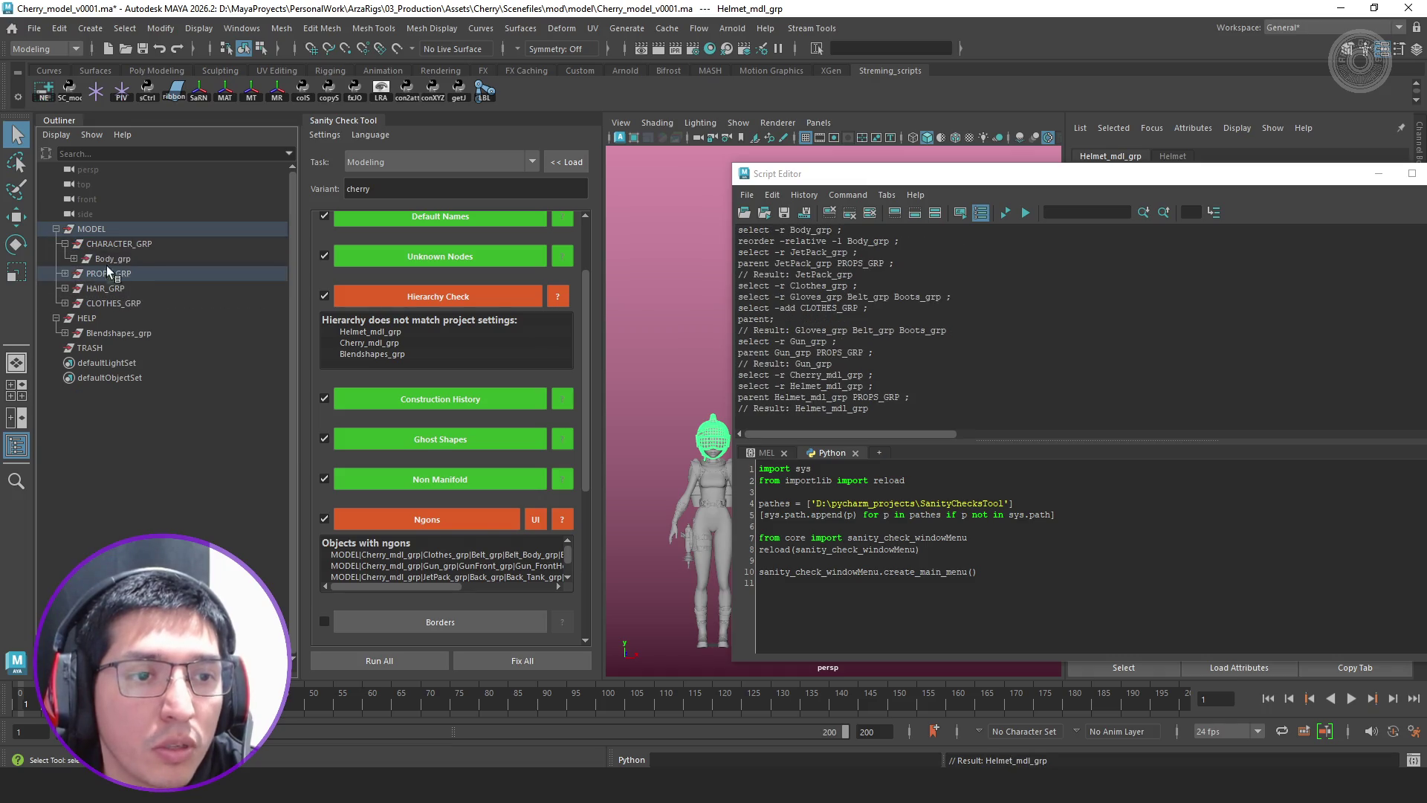
click(64, 243)
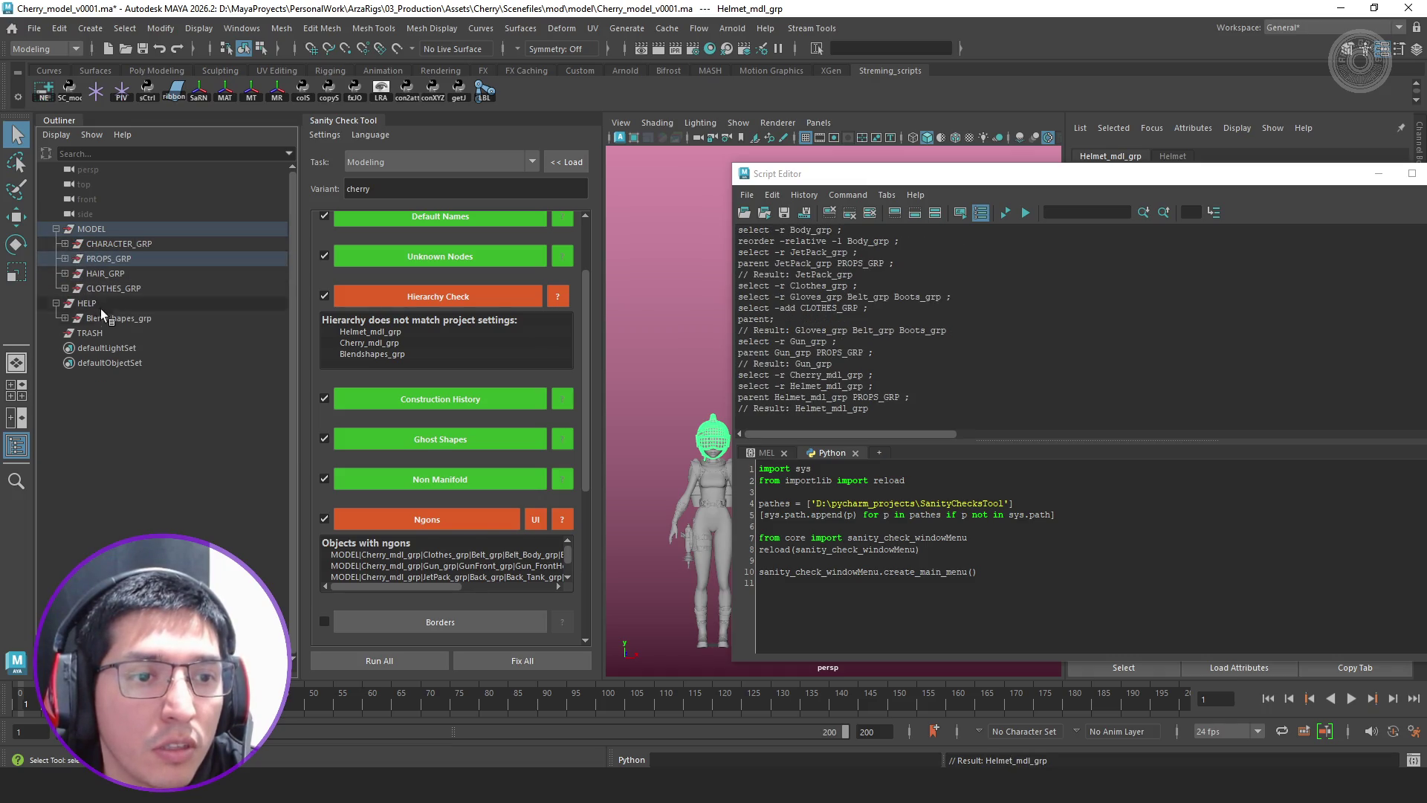
Rerun the Hierarchy Check so only Blendshapes_grp is flagged, then close the Script Editor
click(502, 298)
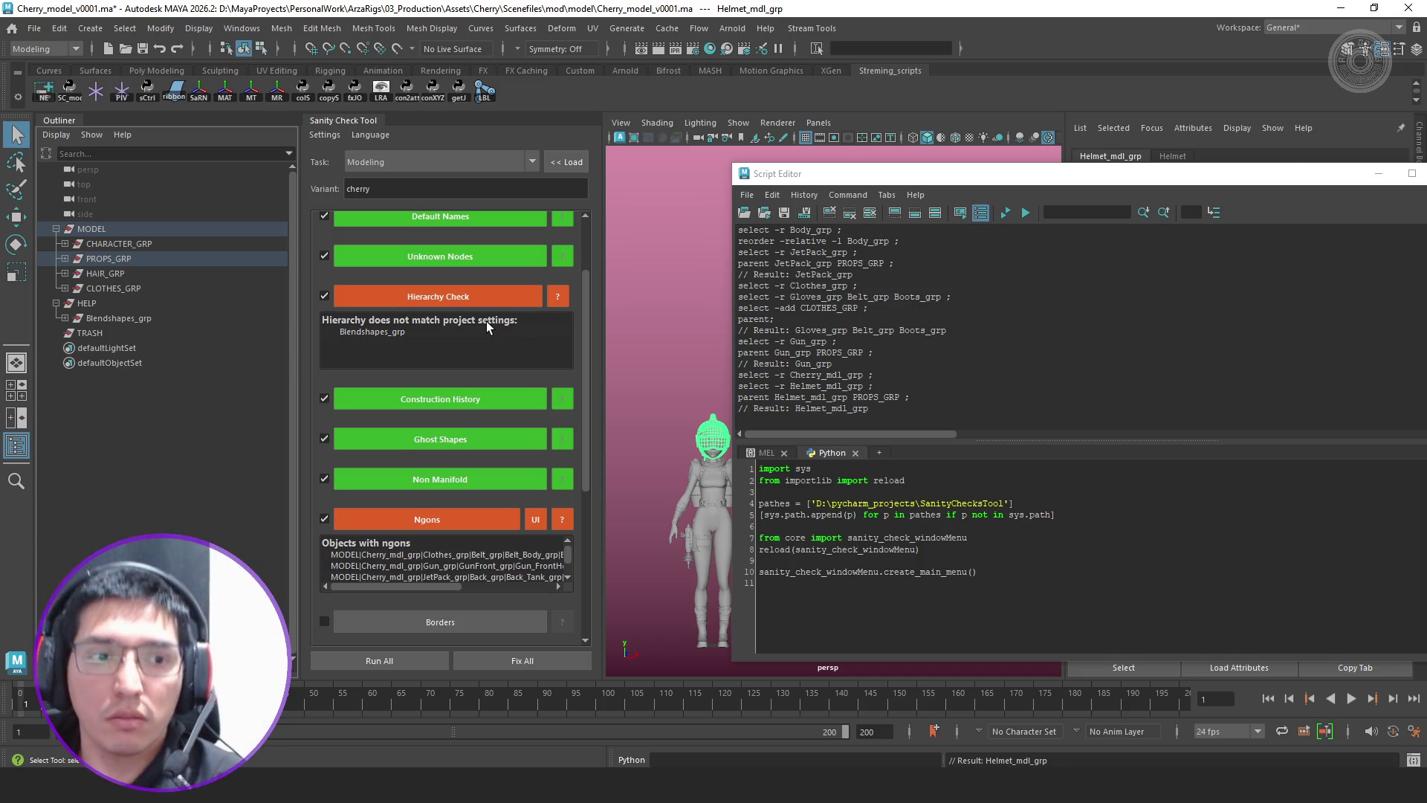
scroll(524, 371, down, 2)
scroll(491, 385, down, 2)
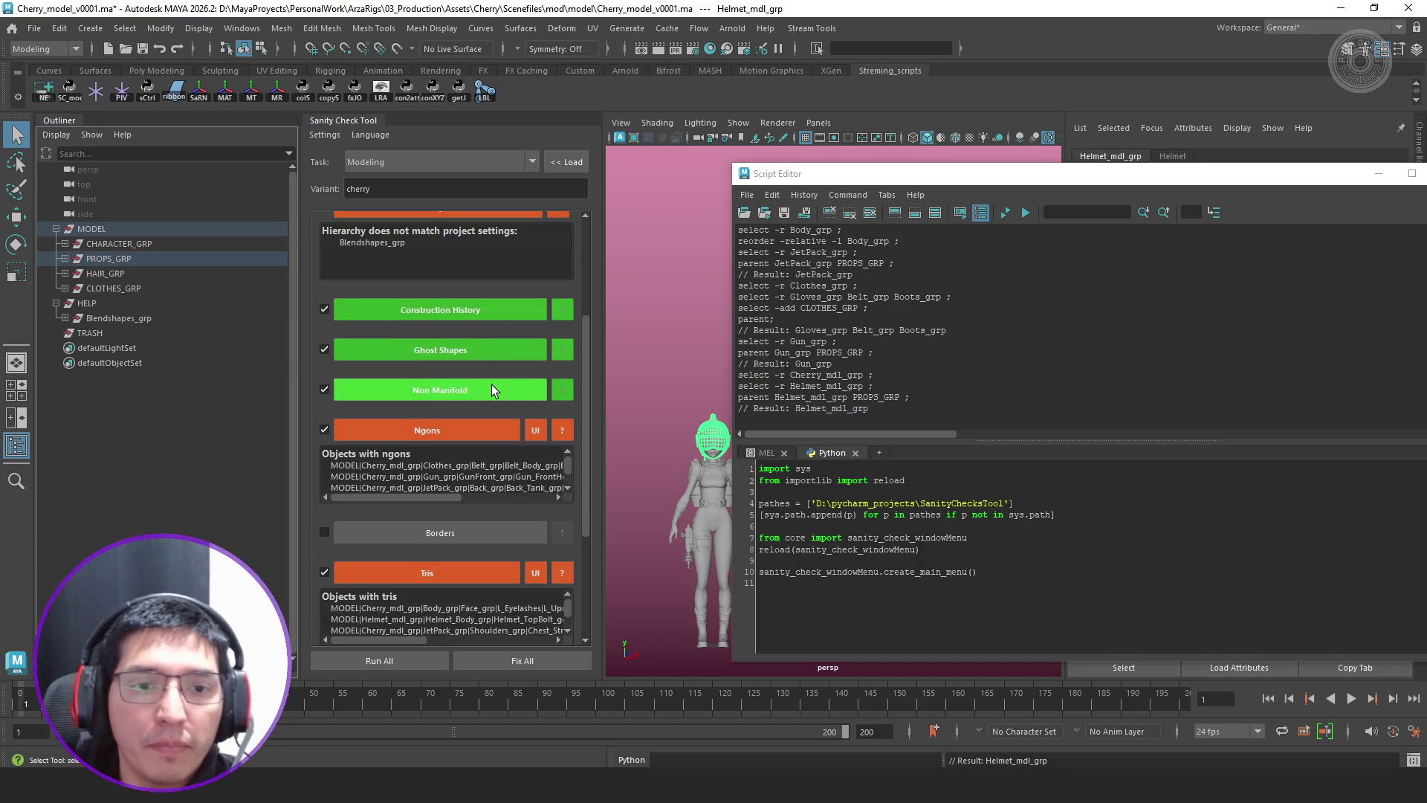
click(1374, 175)
click(1415, 10)
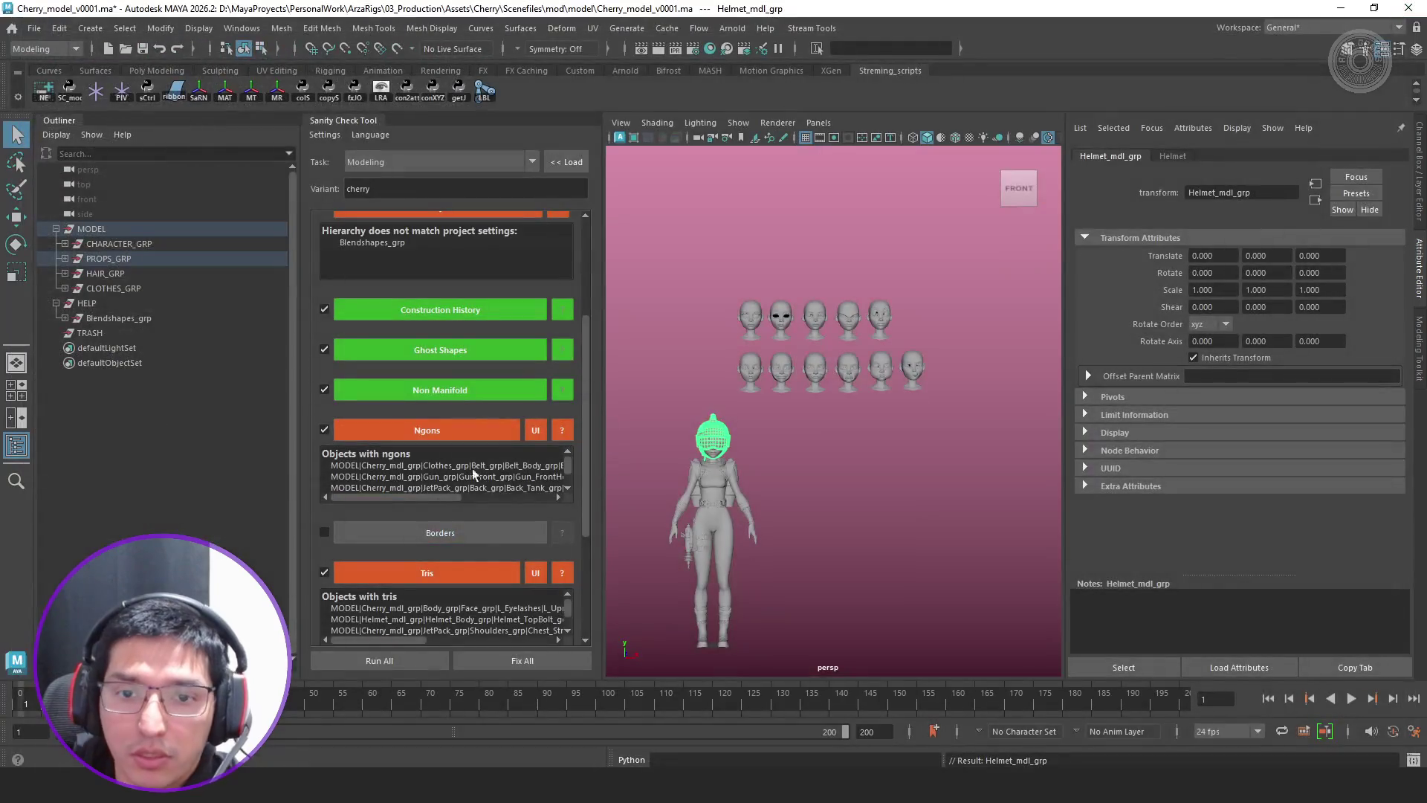
scroll(464, 549, down, 1)
scroll(476, 542, down, 1)
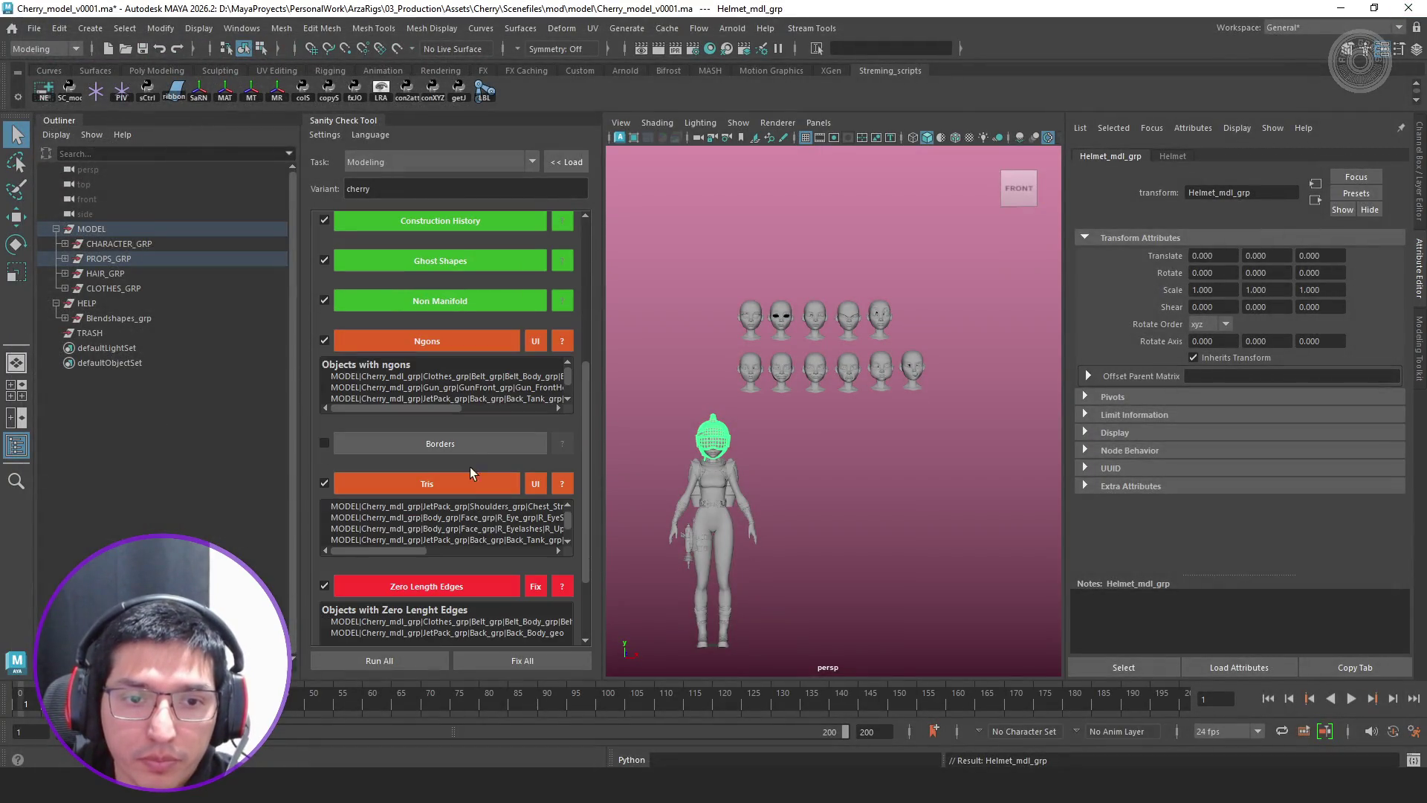
Browse the Ngons report entries, checking the right-click options on the first object
click(464, 376)
right_click(466, 376)
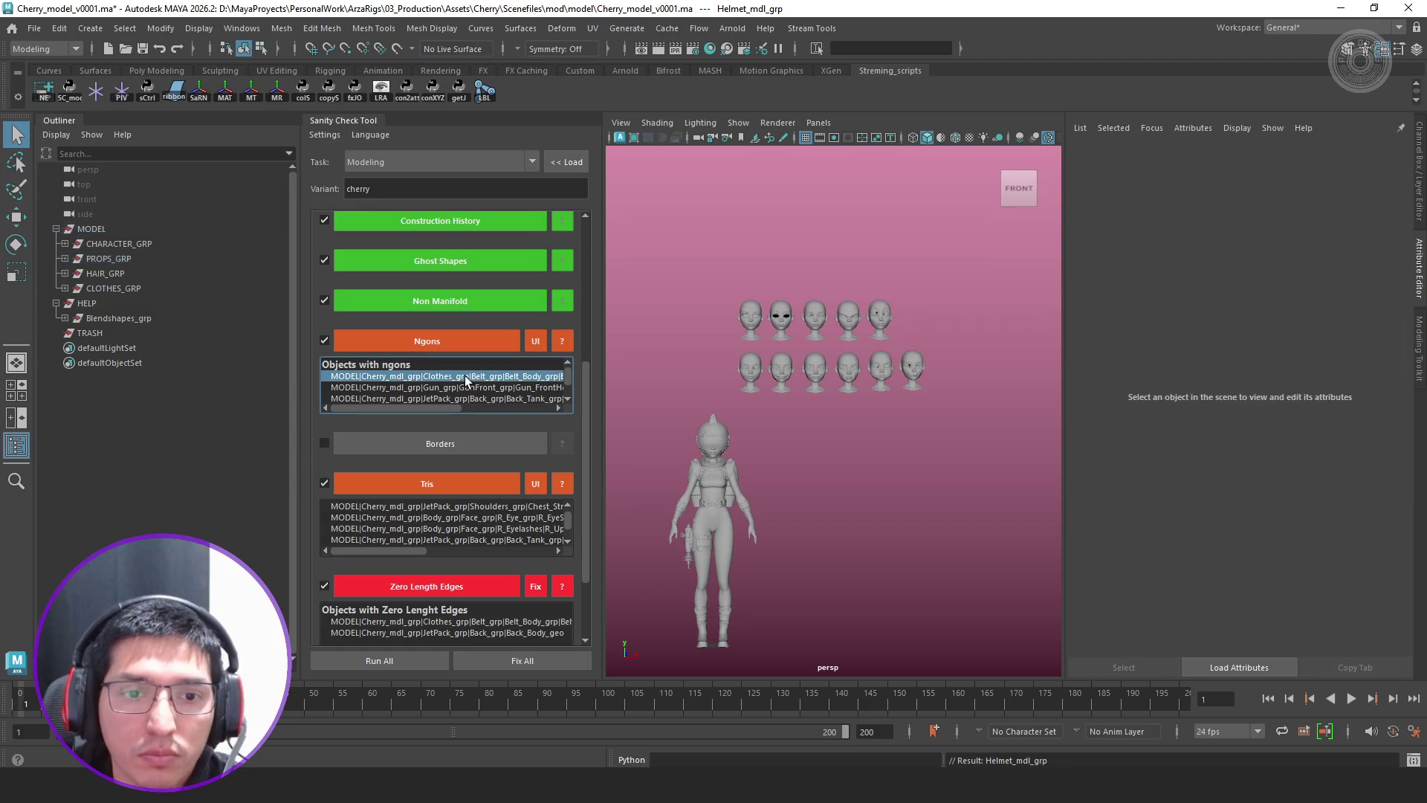
click(535, 387)
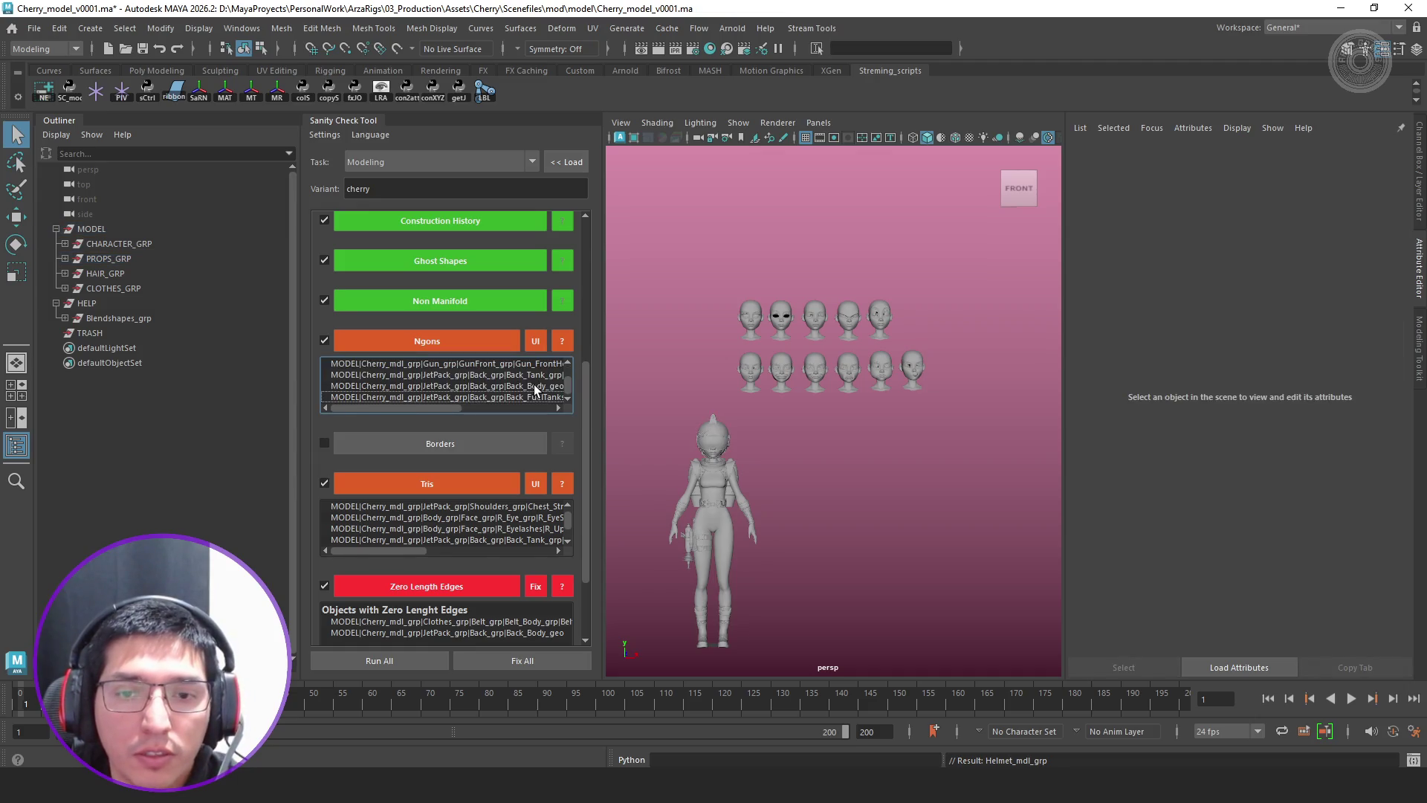
click(505, 388)
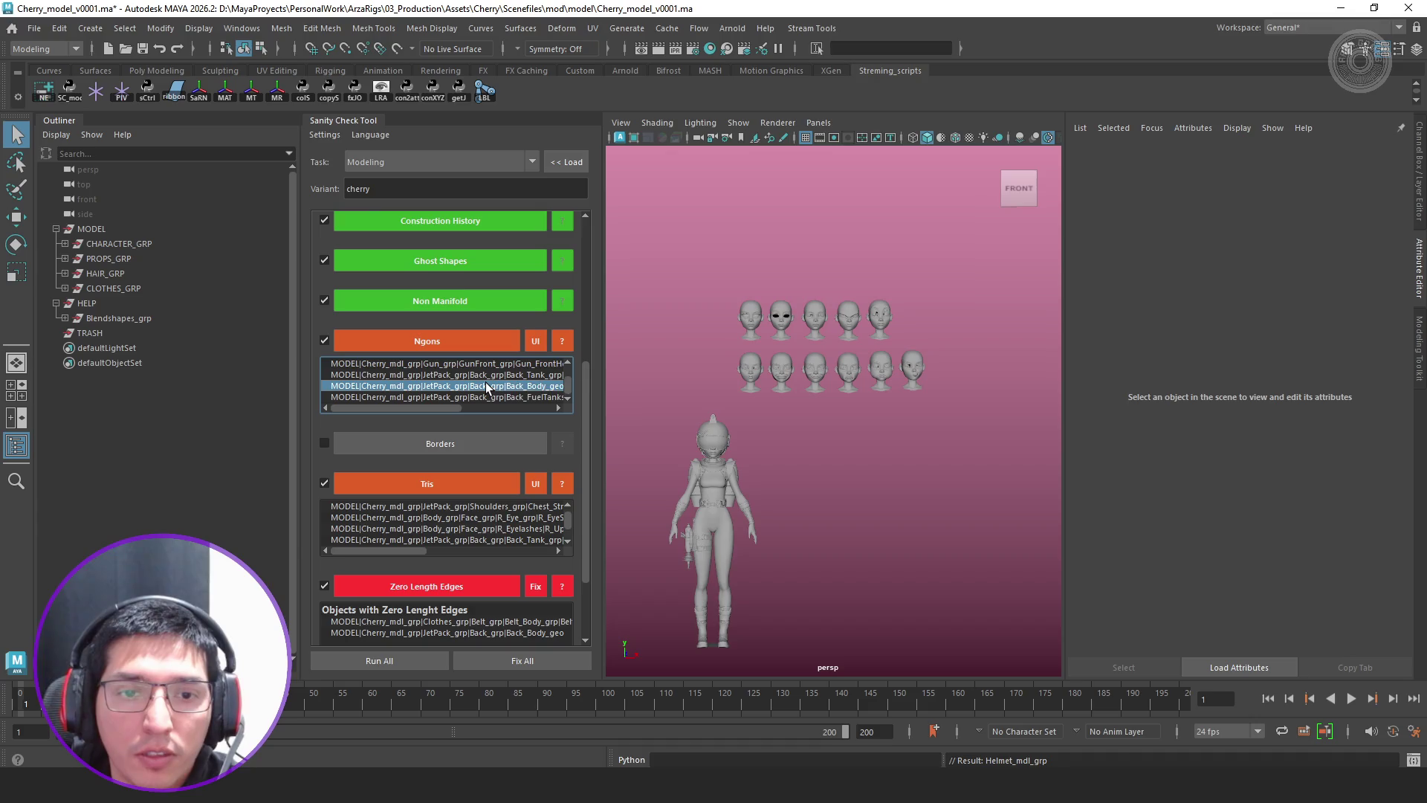
Select all nodes of the third ngon entry, frame them, and refresh the Ngons results
right_click(501, 386)
click(528, 390)
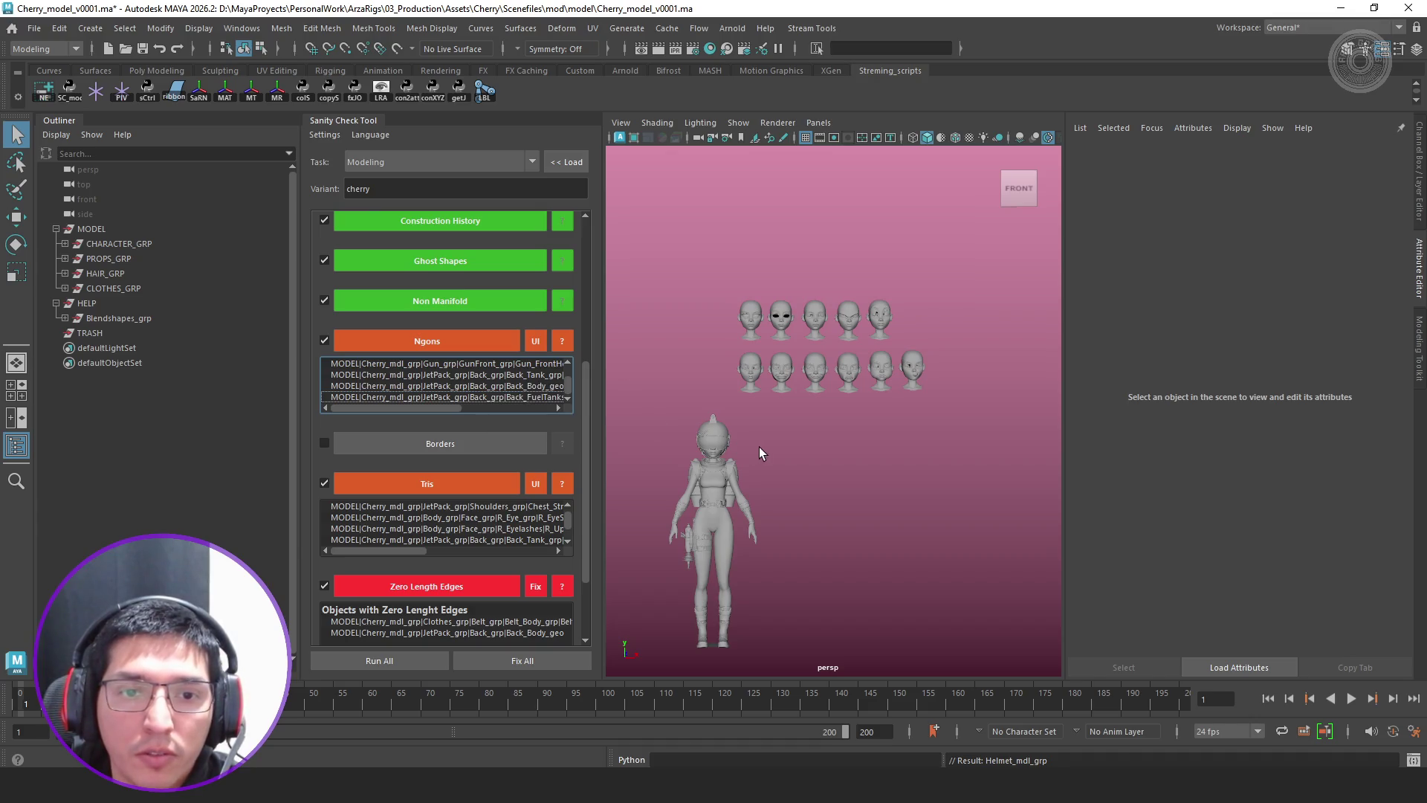
key(f)
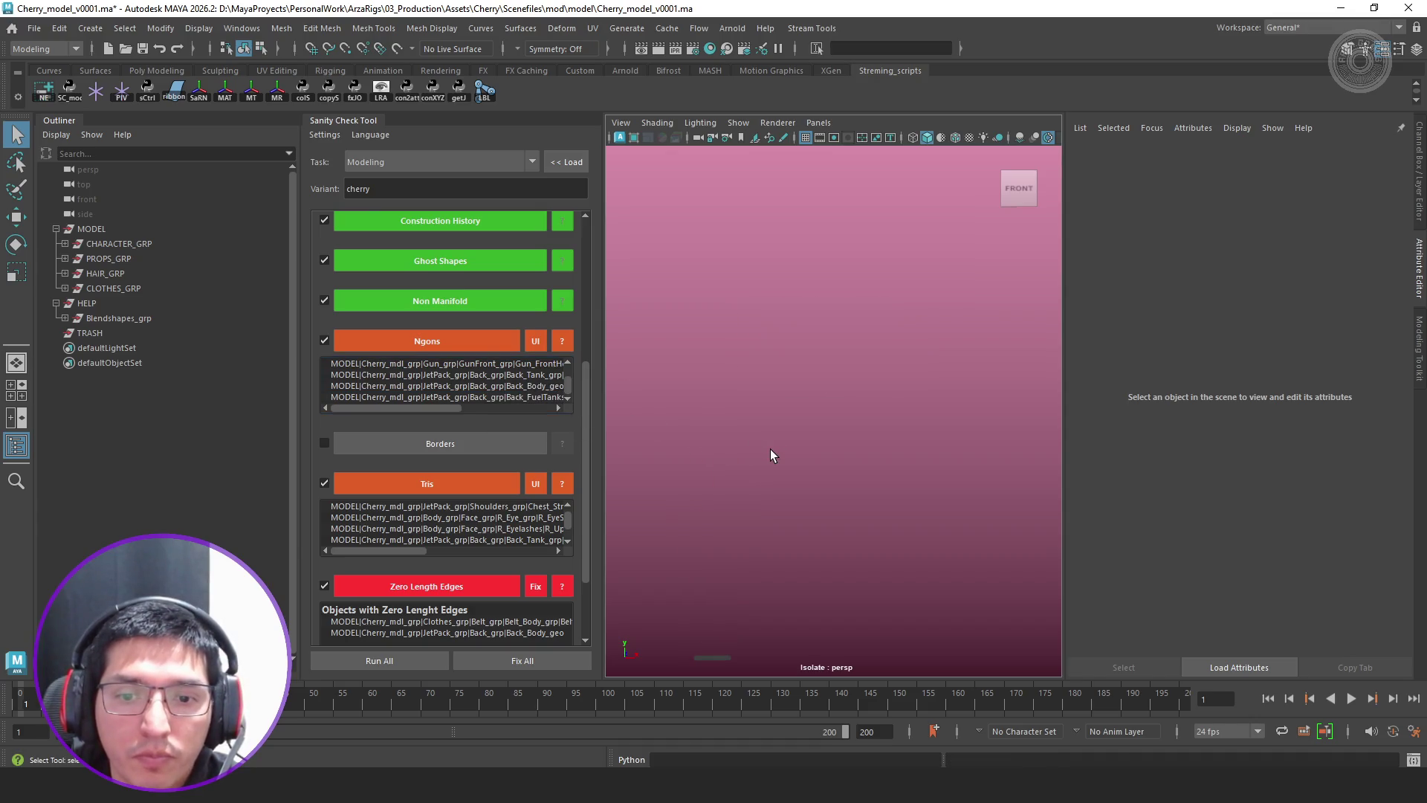
click(473, 353)
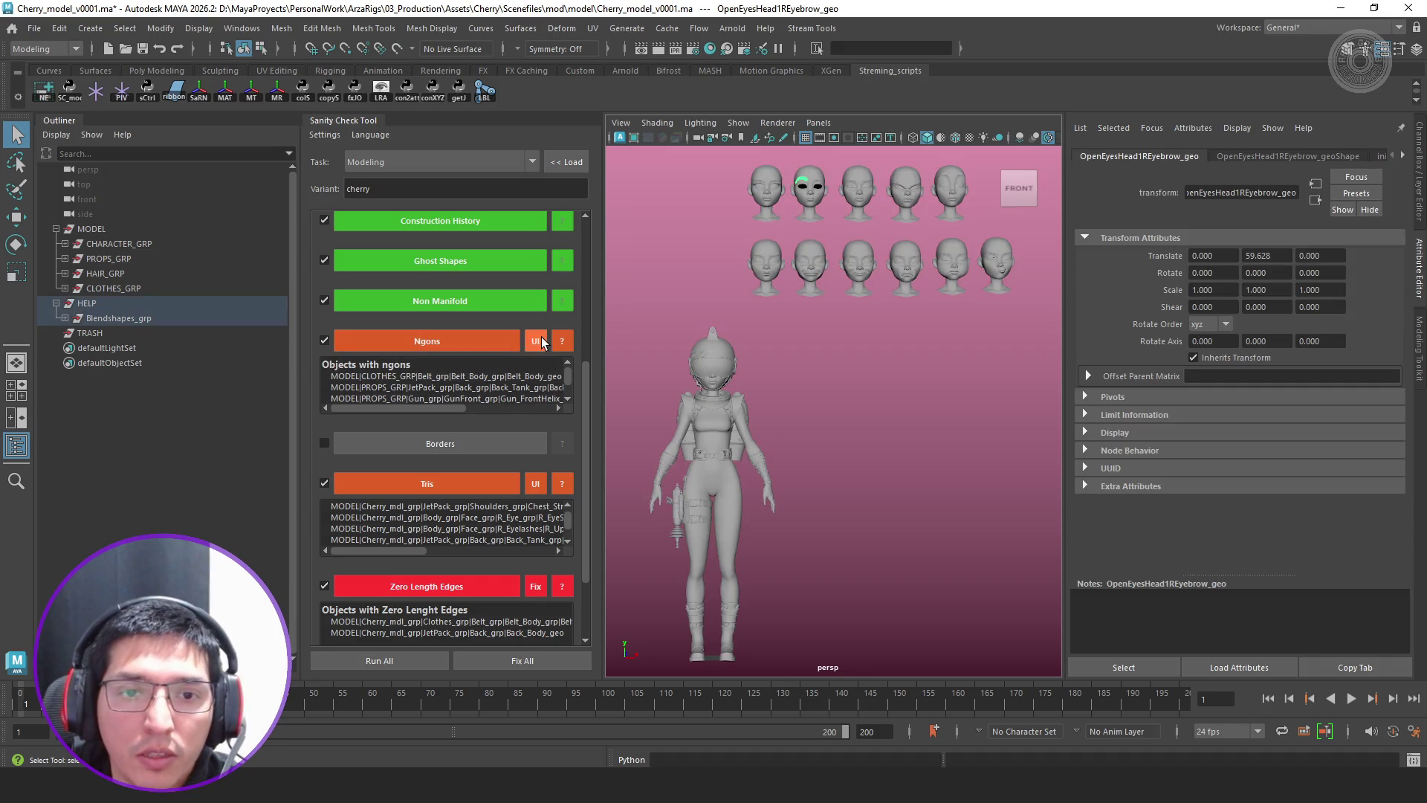
Frame and isolate the flagged OpenEyesHead1REyebrow_geo eyebrow to inspect it from the side, then bring up the ngon selector
alt+middle_drag(815, 294, 812, 365)
key(f)
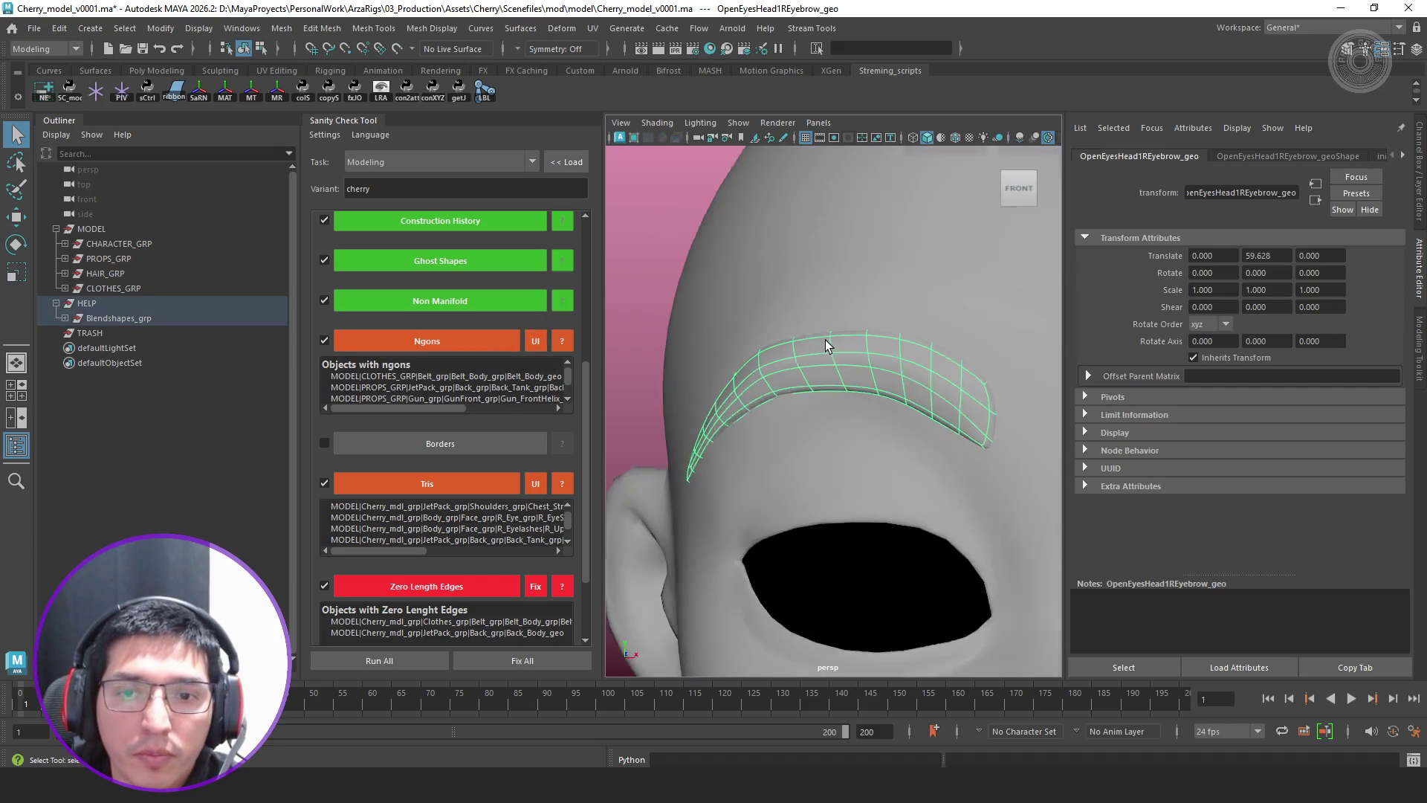
scroll(829, 336, down, 5)
key(ctrl+1)
mouse_move(882, 397)
alt+mouse_down()
mouse_move(749, 427)
mouse_move(707, 408)
mouse_move(978, 465)
mouse_move(921, 409)
mouse_move(992, 423)
mouse_move(878, 417)
alt+mouse_up()
key(ctrl+1)
scroll(979, 427, up, 2)
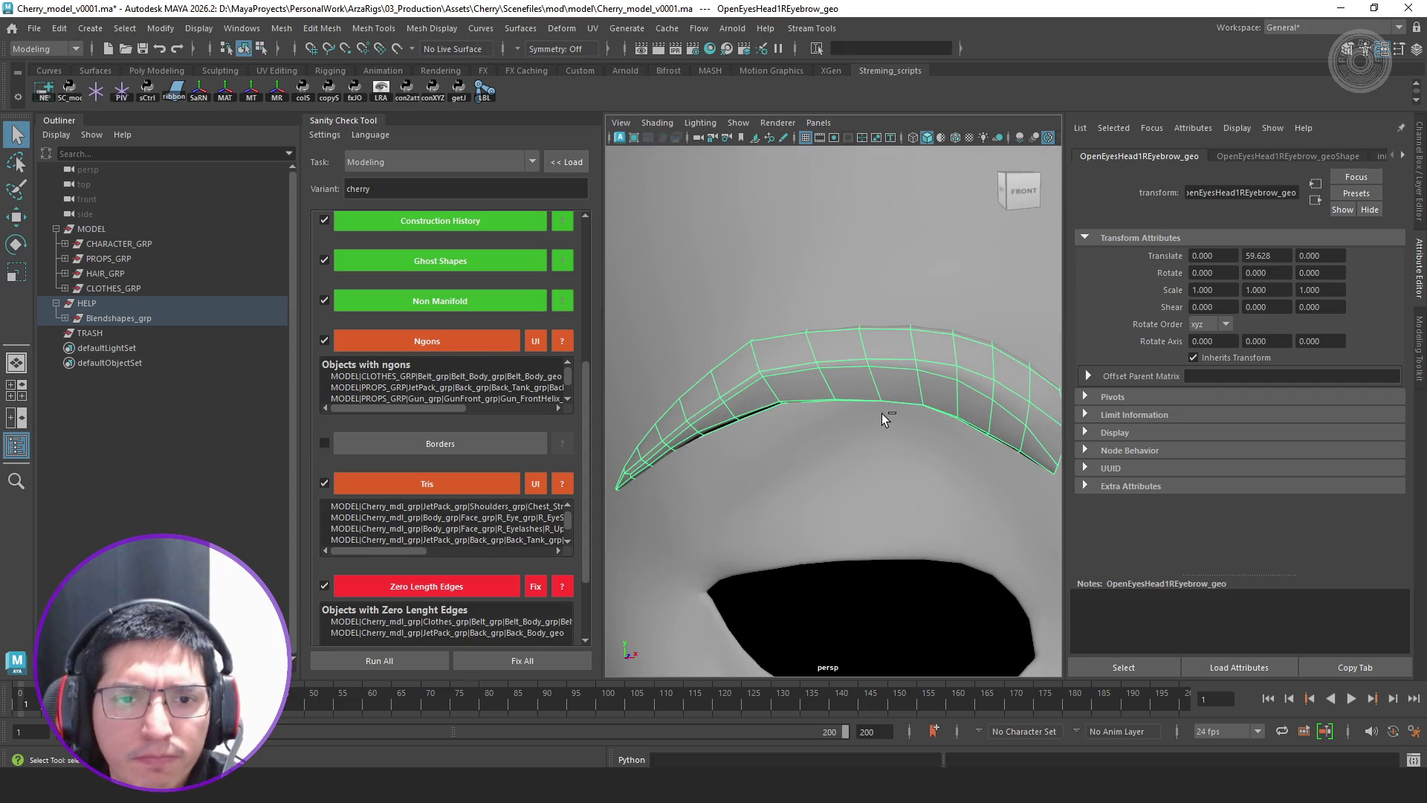
click(535, 341)
Pick Belt_Body_geo in the ngon selector, select and frame it, and isolate it in the viewport
click(690, 306)
click(792, 309)
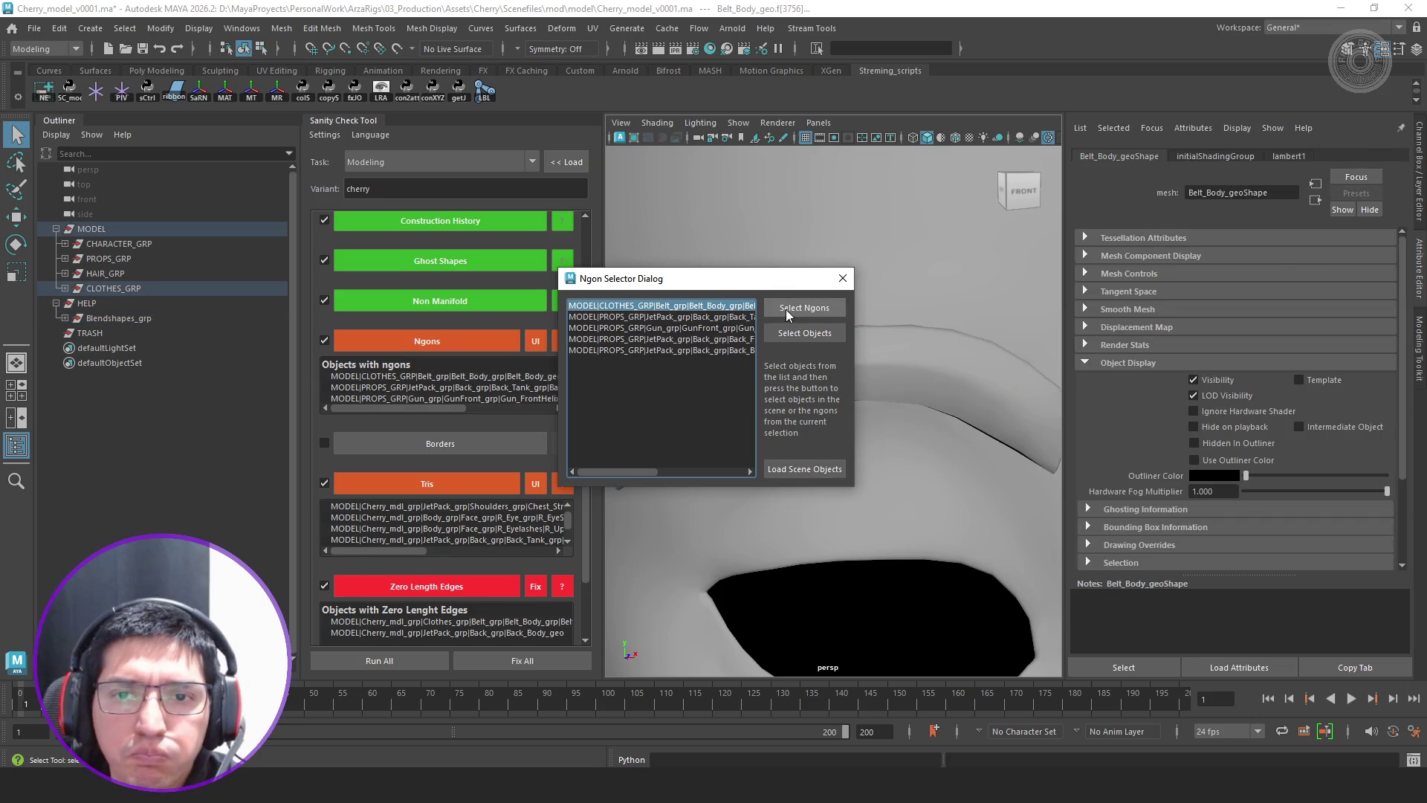
click(787, 314)
drag(740, 281, 1033, 355)
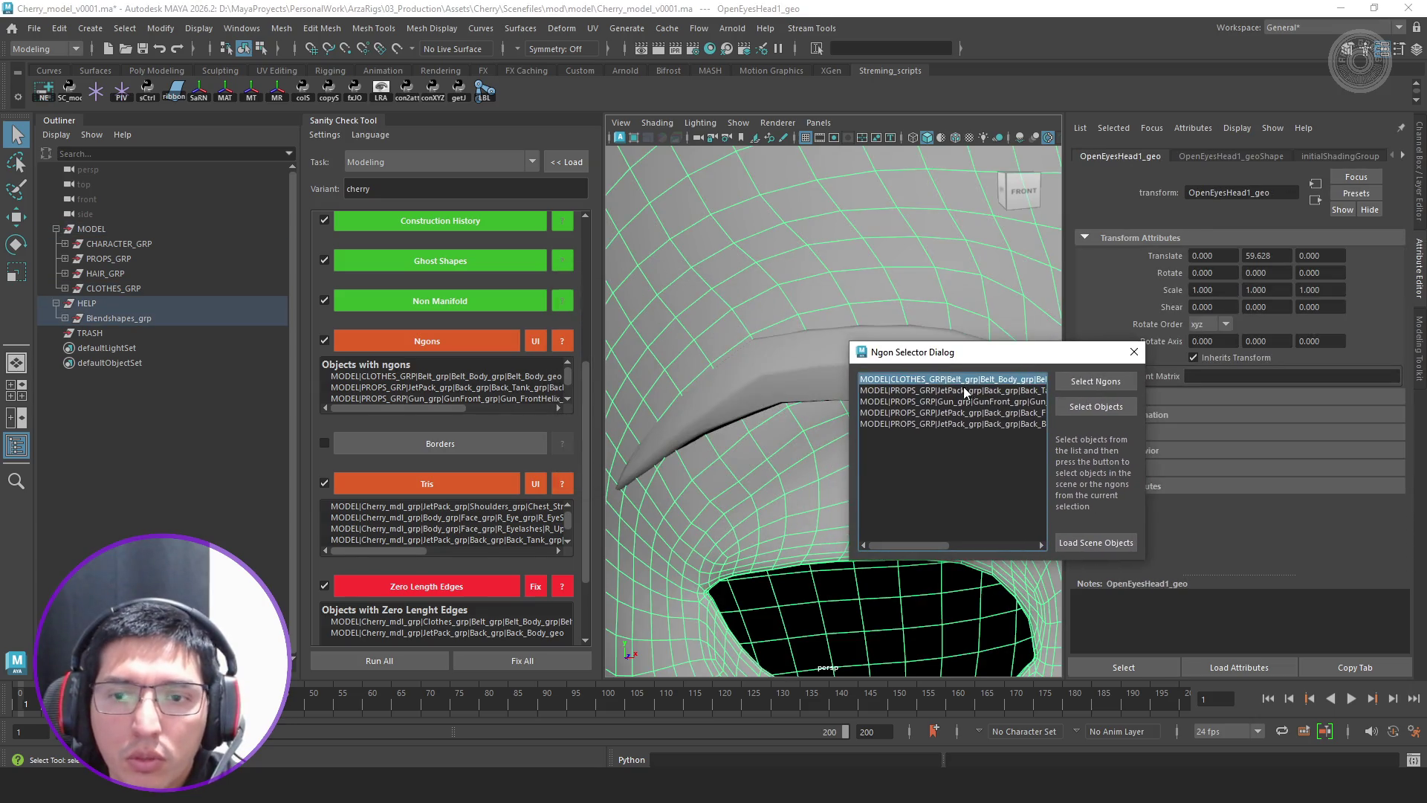
click(1110, 409)
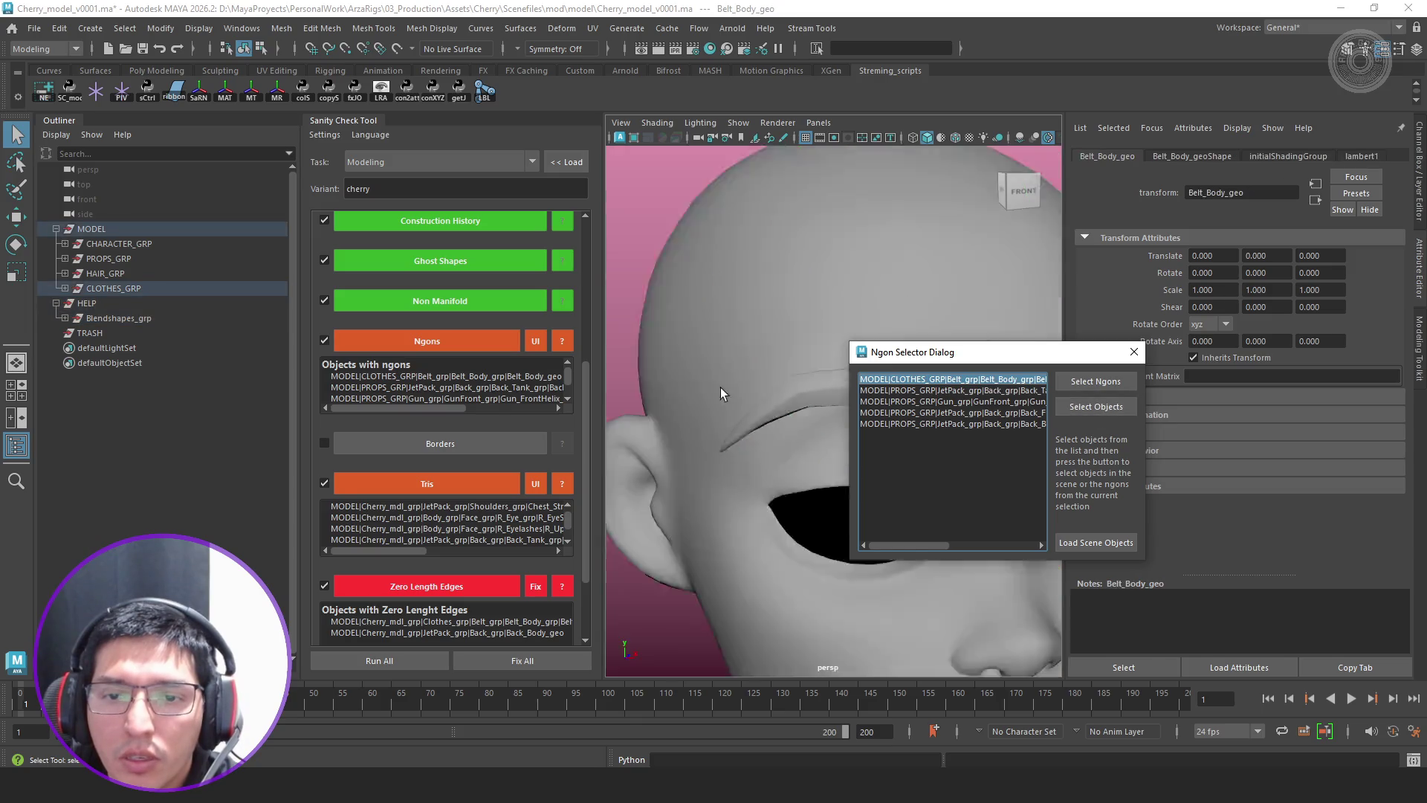
key(ctrl+1)
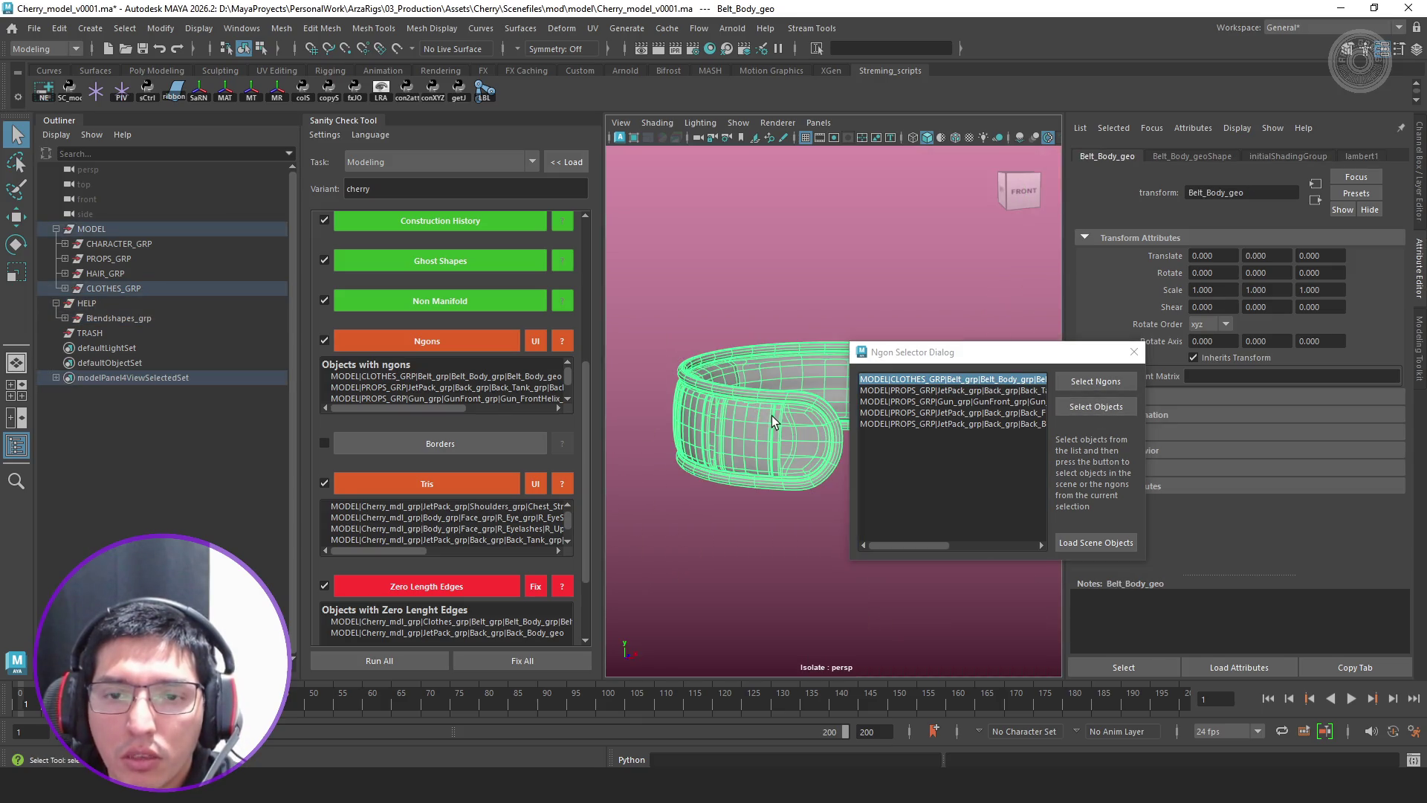
Select the belt's ngon faces, isolate them, and switch Belt_Body_geo into component editing from a front view
click(1096, 382)
alt+drag(759, 377, 741, 423)
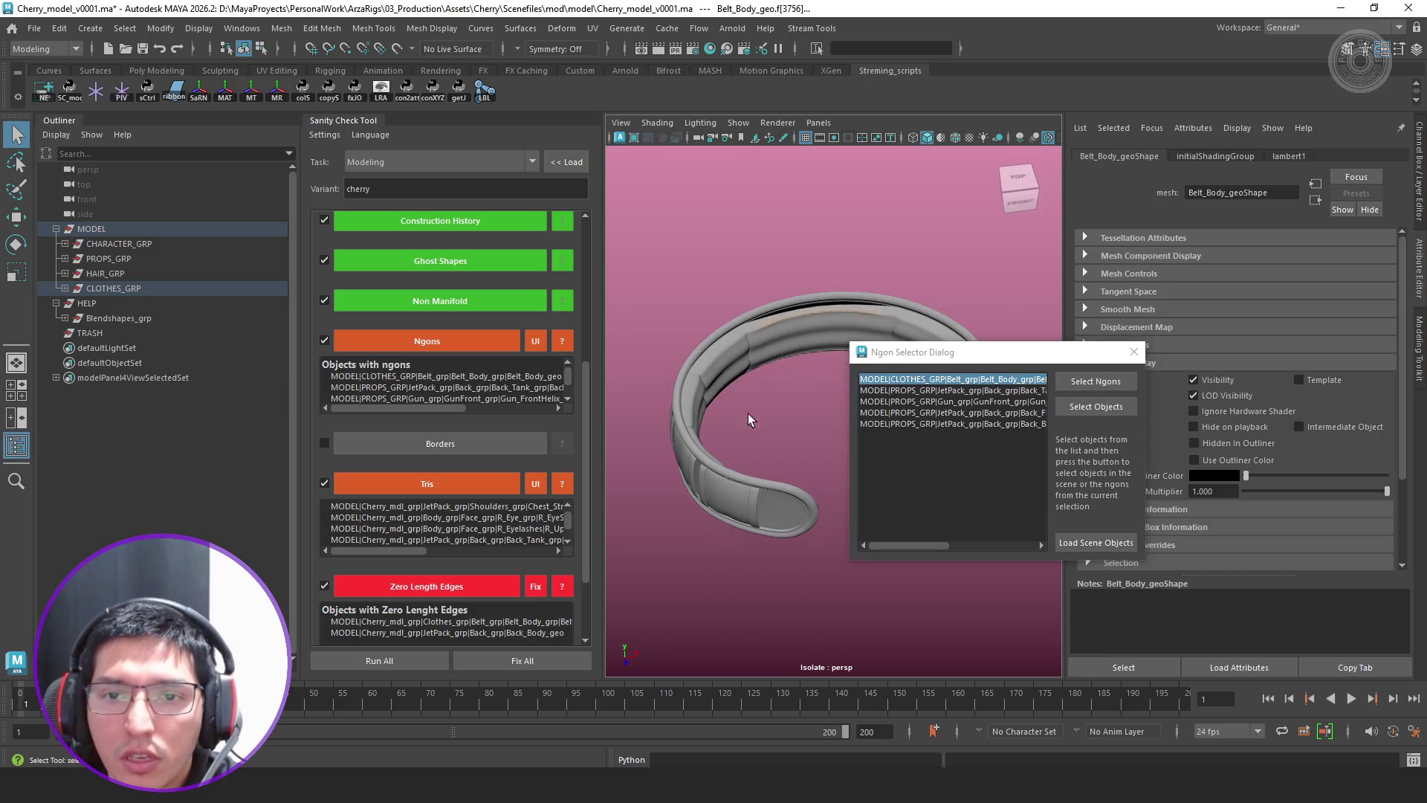
drag(923, 358, 1095, 395)
scroll(822, 362, up, 2)
scroll(822, 363, up, 4)
scroll(834, 324, up, 4)
key(ctrl+1)
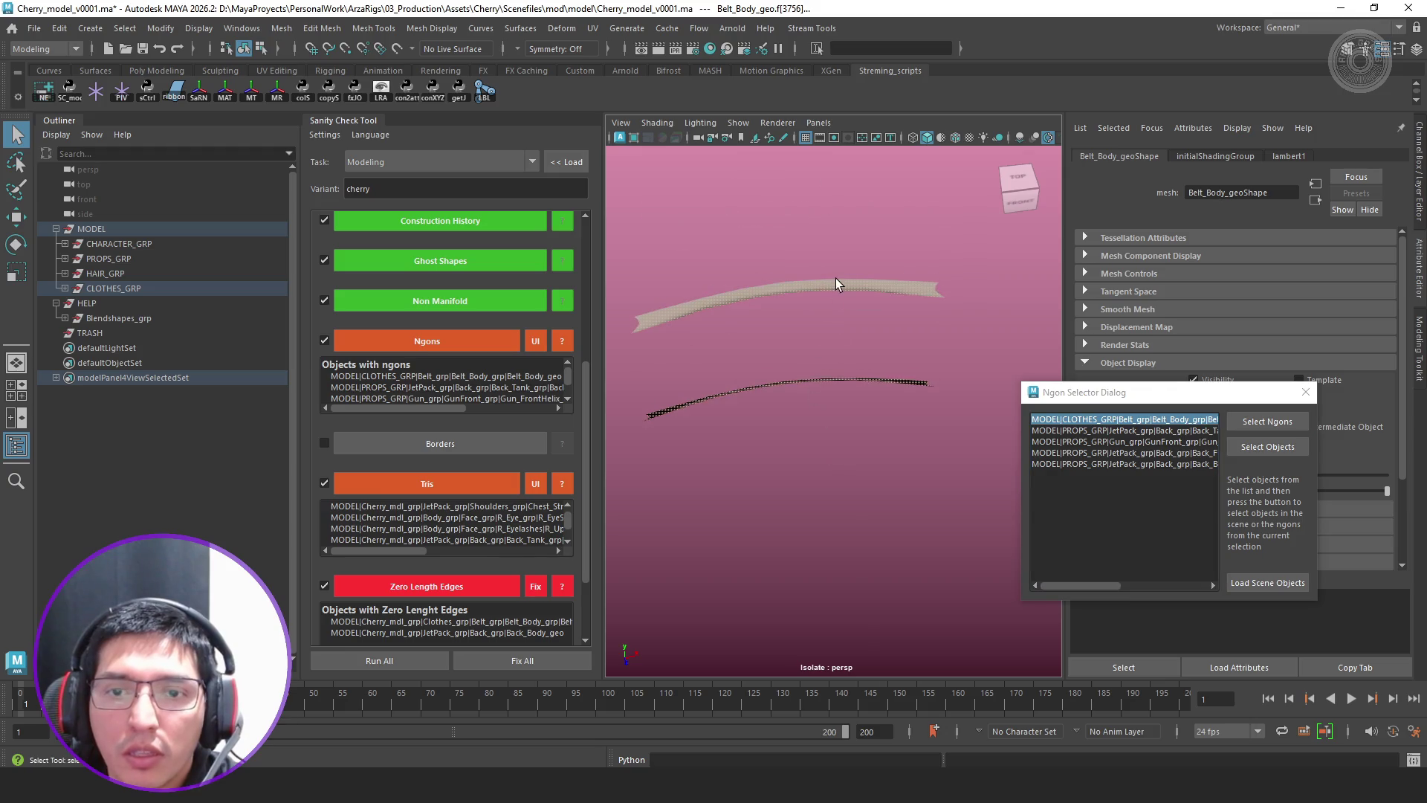
key(F8)
alt+drag(828, 285, 809, 325)
mouse_move(810, 326)
right_down()
mouse_move(778, 301)
mouse_move(810, 287)
right_up()
alt+drag(809, 328, 857, 362)
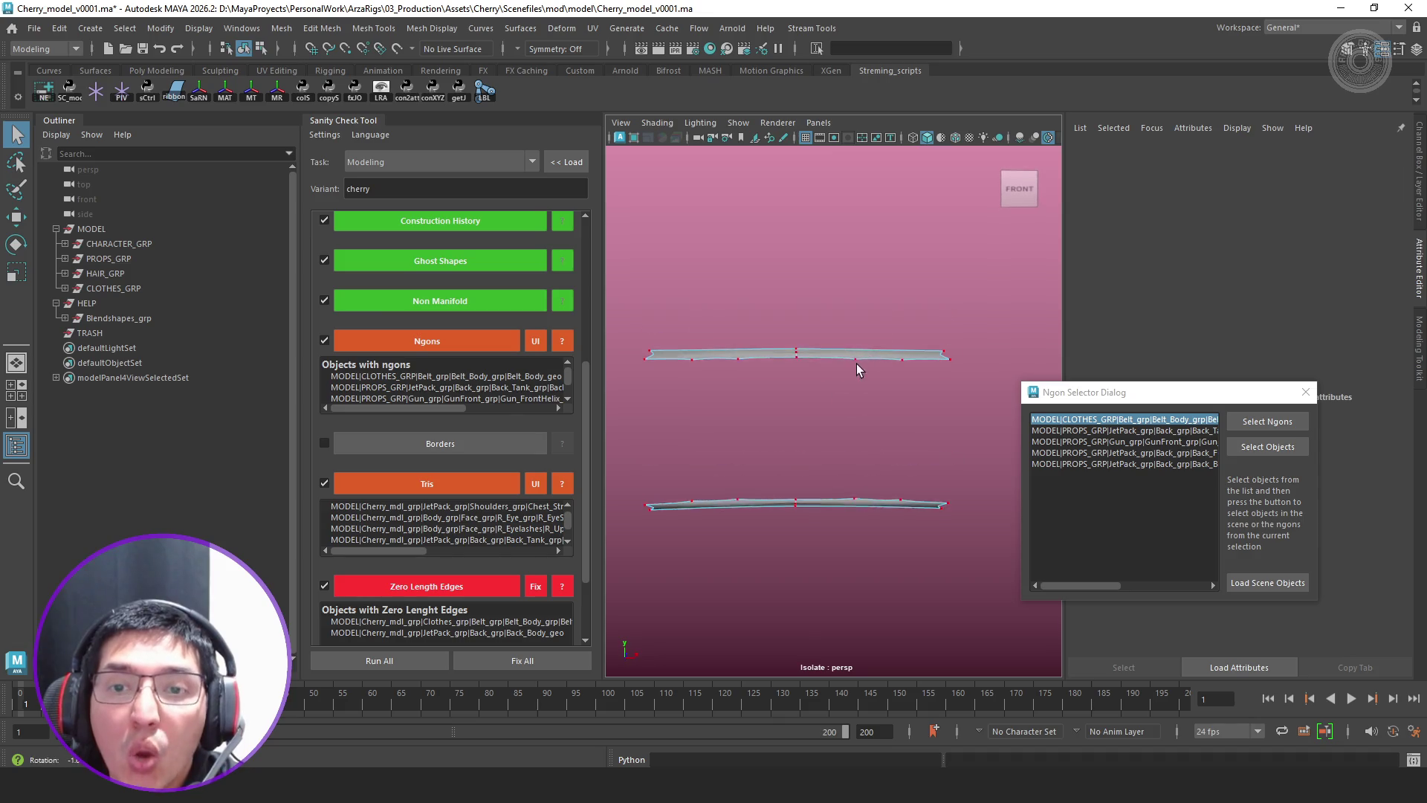
Inspect the belt's ngon area from above and several angles, then start the Multi-Cut tool on it
right_drag(875, 341, 921, 306)
scroll(911, 343, up, 3)
scroll(910, 342, up, 2)
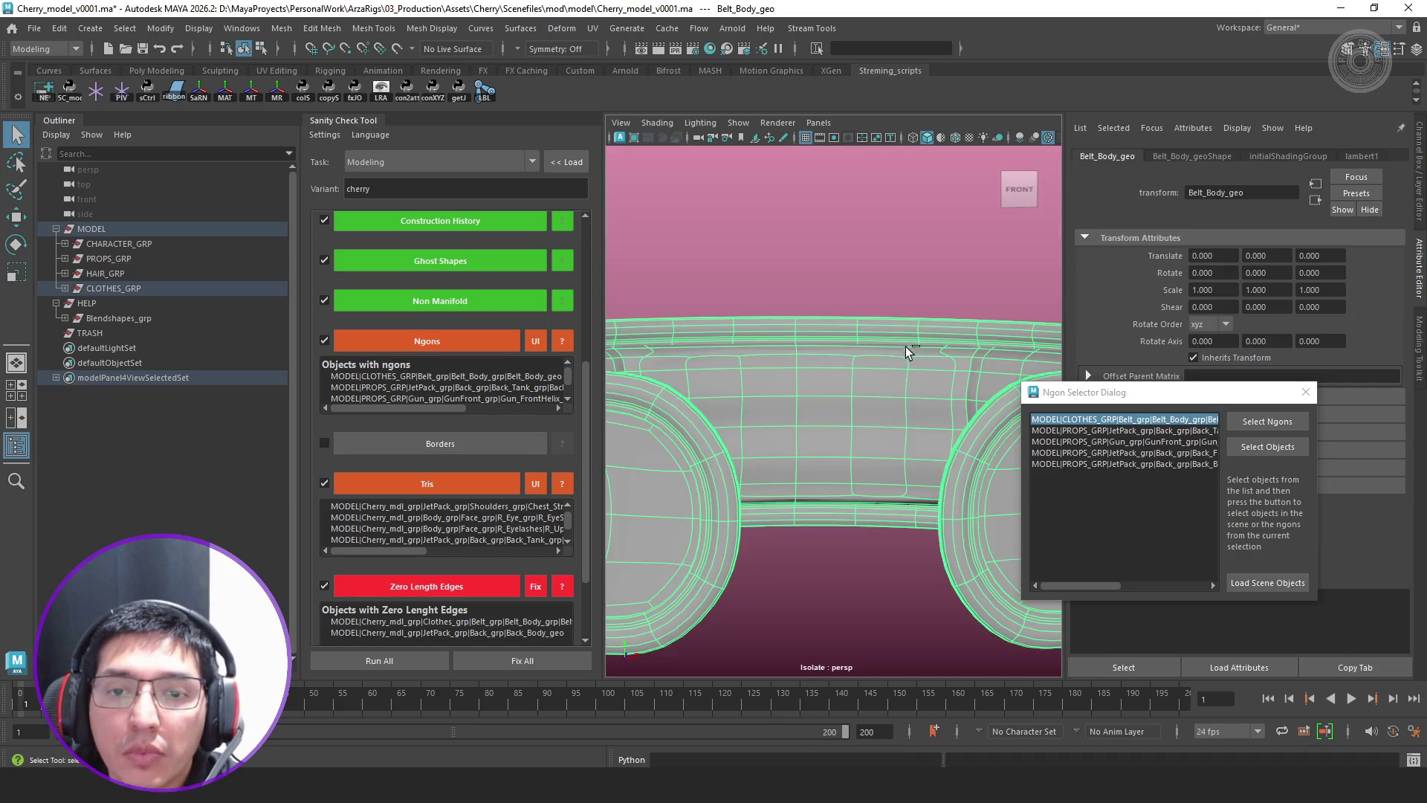
mouse_move(873, 362)
alt+mouse_down()
mouse_move(876, 390)
mouse_move(815, 412)
mouse_move(851, 380)
mouse_move(853, 454)
mouse_move(880, 386)
alt+mouse_up()
mouse_move(878, 349)
right_down()
mouse_move(838, 352)
mouse_move(950, 327)
right_up()
mouse_move(889, 496)
alt+mouse_down()
mouse_move(815, 523)
mouse_move(889, 468)
mouse_move(834, 455)
mouse_move(823, 487)
mouse_move(846, 392)
mouse_move(876, 456)
mouse_move(854, 446)
mouse_move(914, 478)
alt+mouse_up()
alt+middle_drag(915, 478, 863, 447)
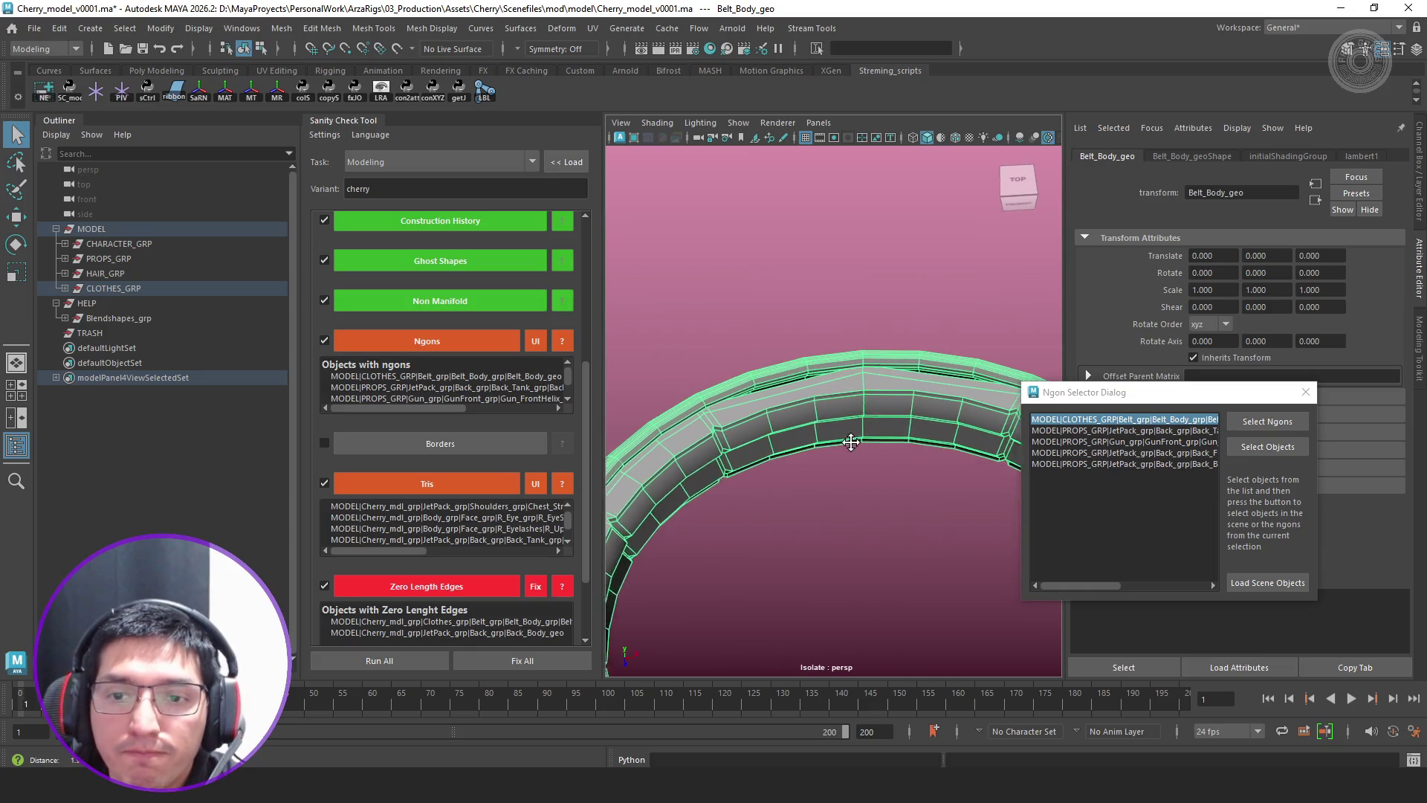
scroll(801, 415, up, 2)
scroll(858, 431, up, 2)
scroll(792, 414, up, 2)
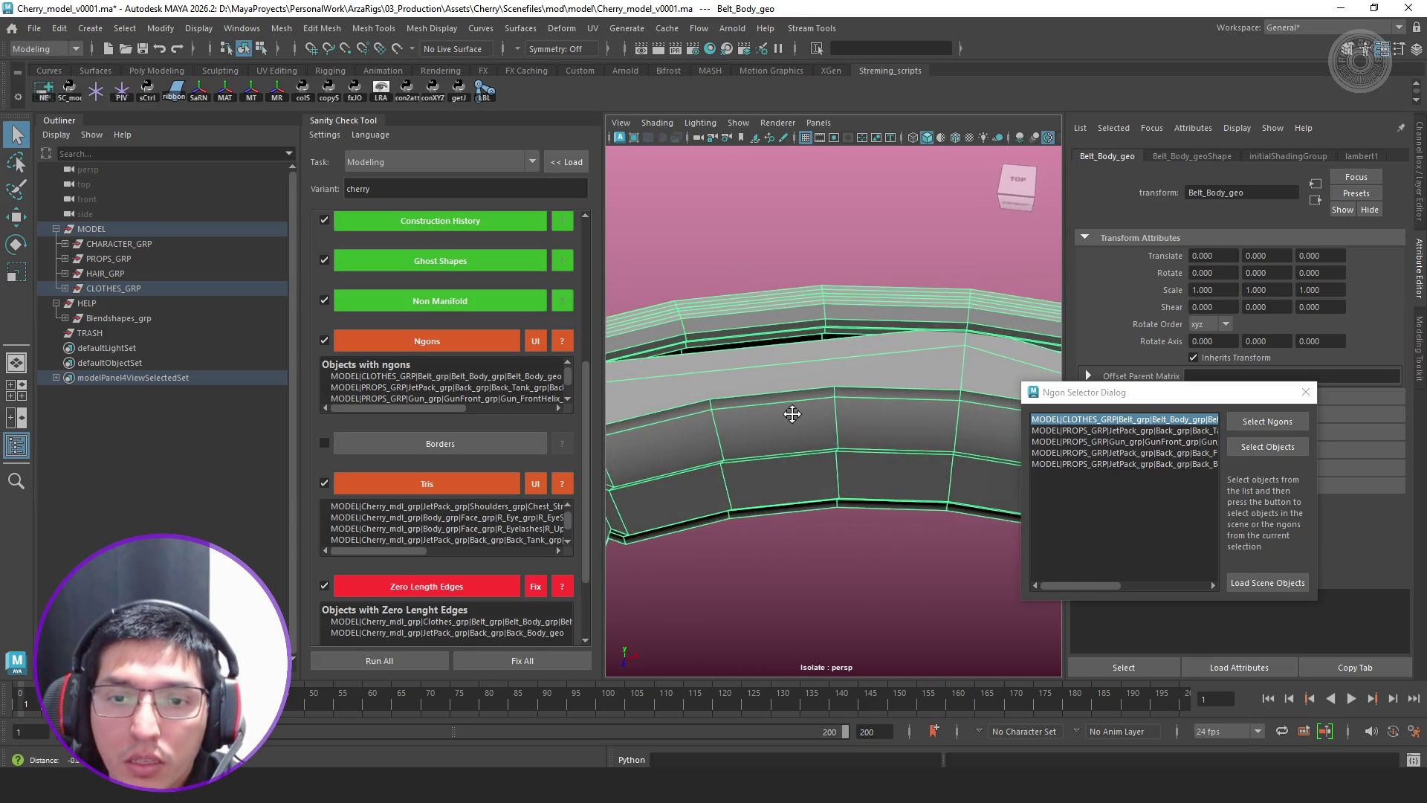
alt+drag(792, 414, 862, 418)
shift+right_drag(870, 410, 813, 376)
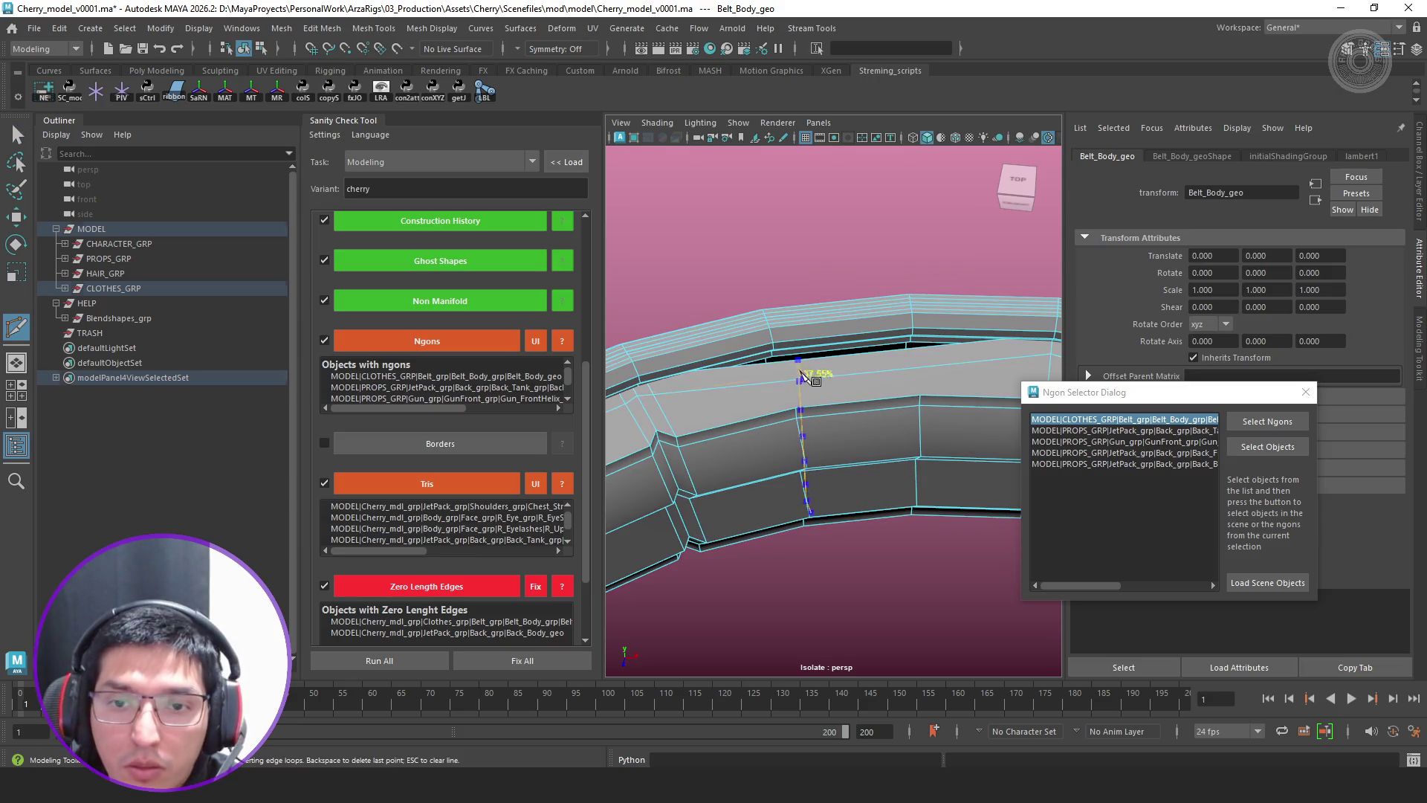
scroll(794, 405, up, 2)
Cut two new edges across the belt's ngon faces with Multi-Cut, committing each with Enter
click(772, 406)
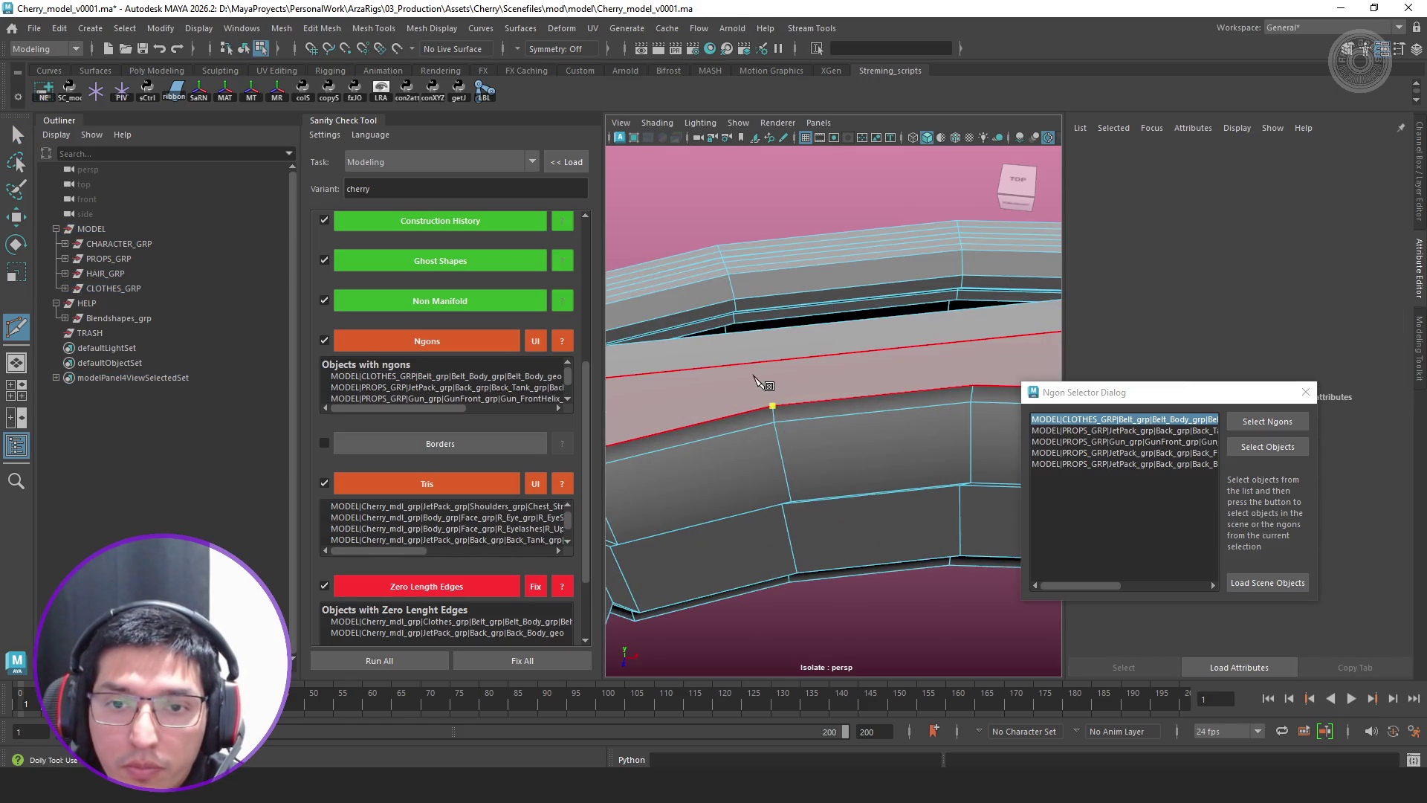
click(756, 361)
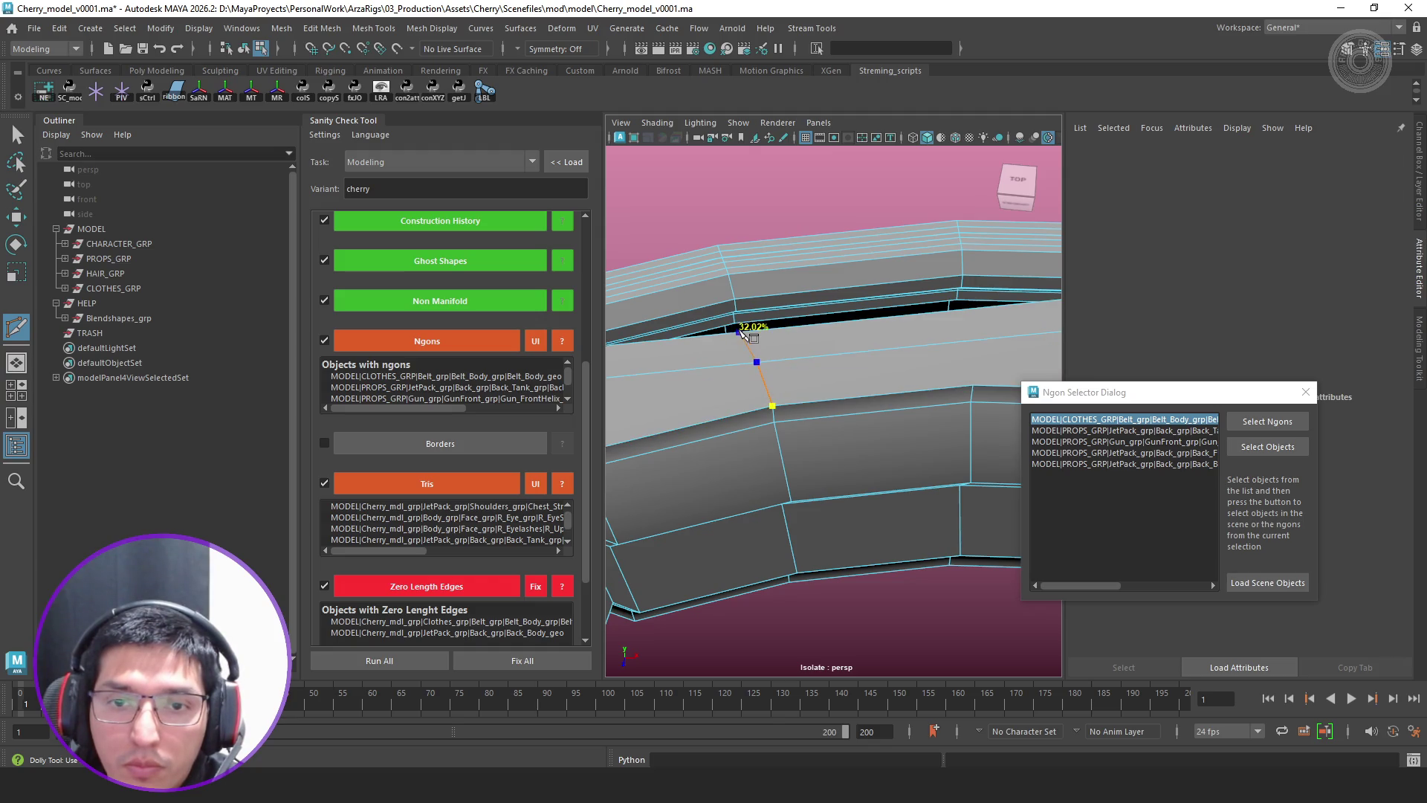
key(Return)
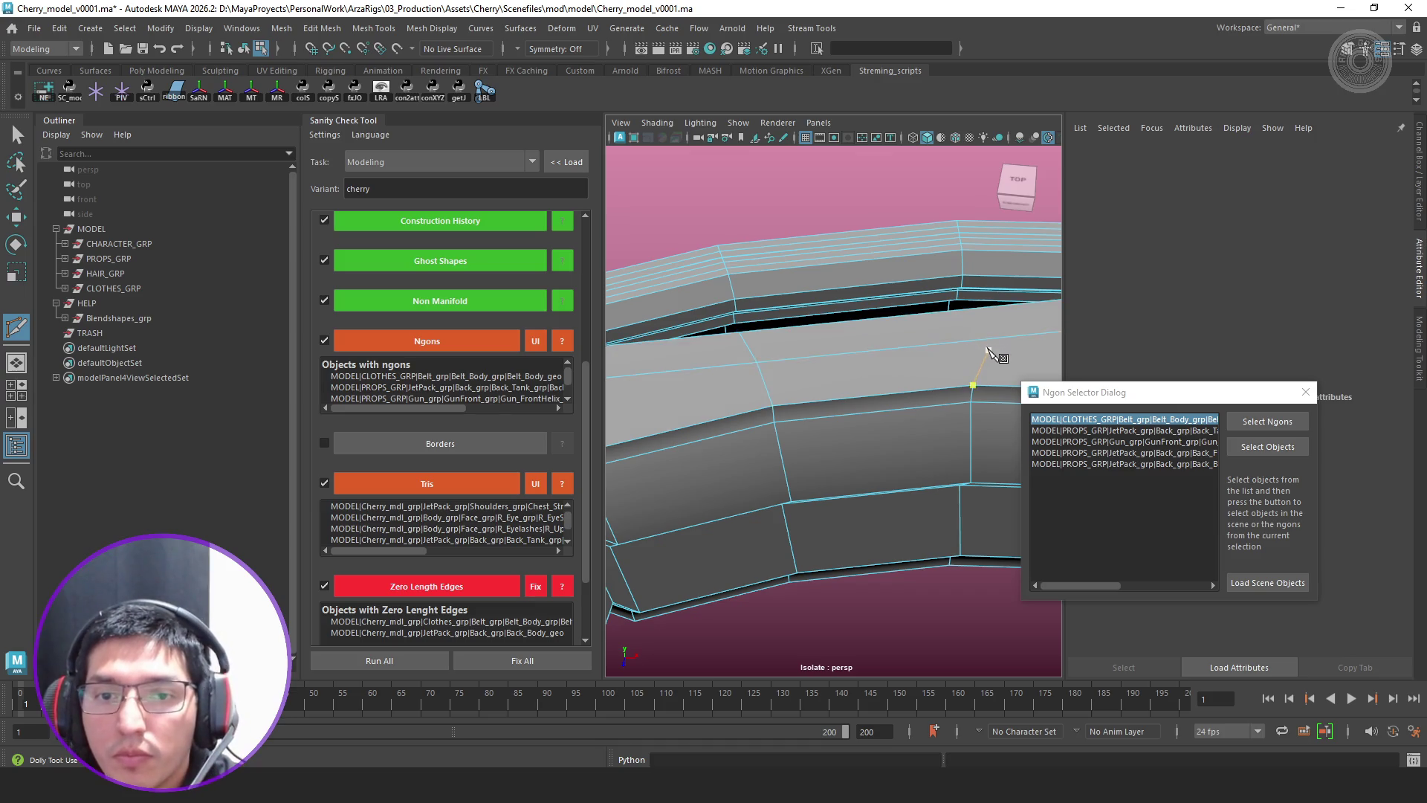
alt+middle_drag(987, 353, 939, 393)
click(934, 398)
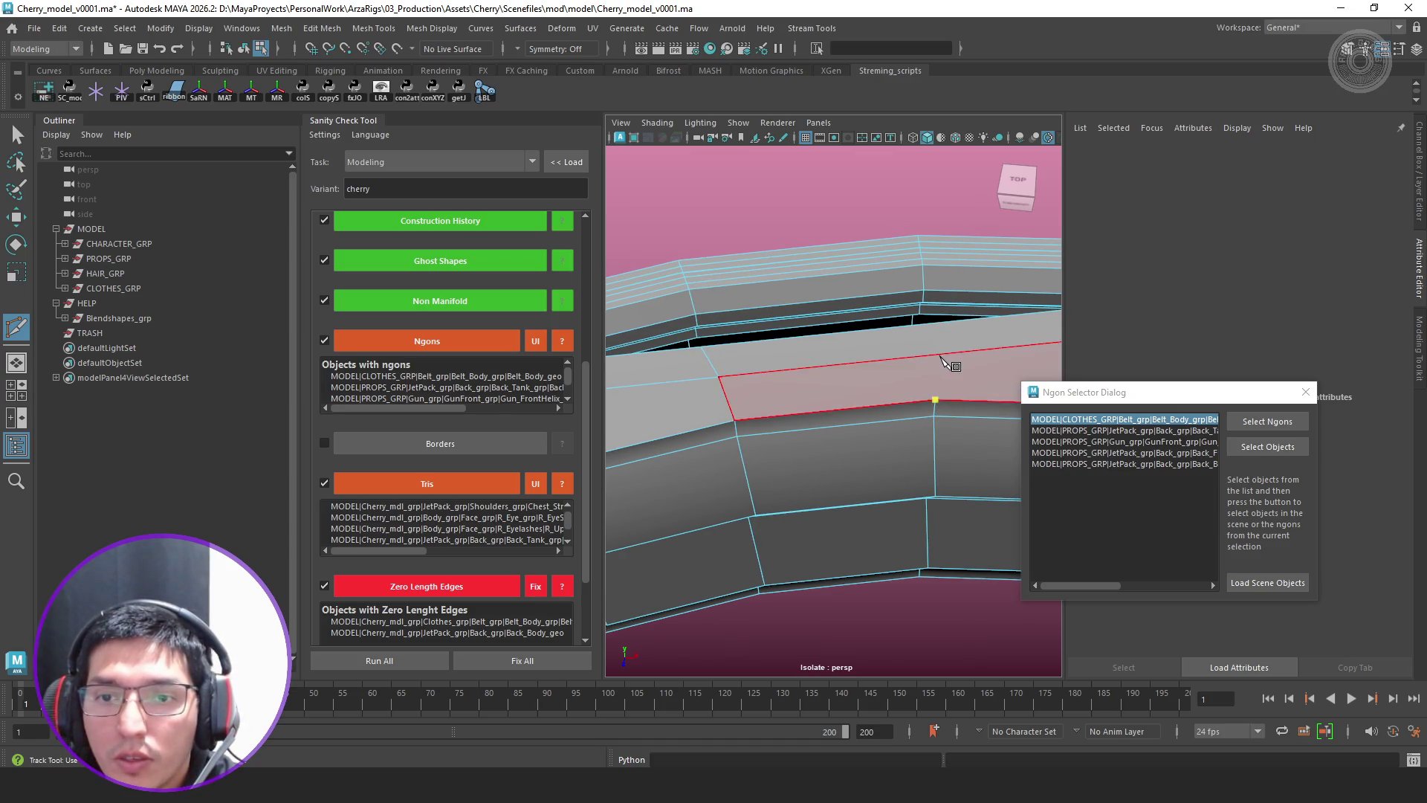
click(941, 355)
click(944, 324)
key(Return)
Inspect the newly cut edges with the move tool, return Belt_Body_geo to object mode and frame it
mouse_move(942, 320)
alt+mouse_down()
mouse_move(835, 373)
mouse_move(926, 498)
alt+mouse_up()
key(q)
click(844, 370)
key(w)
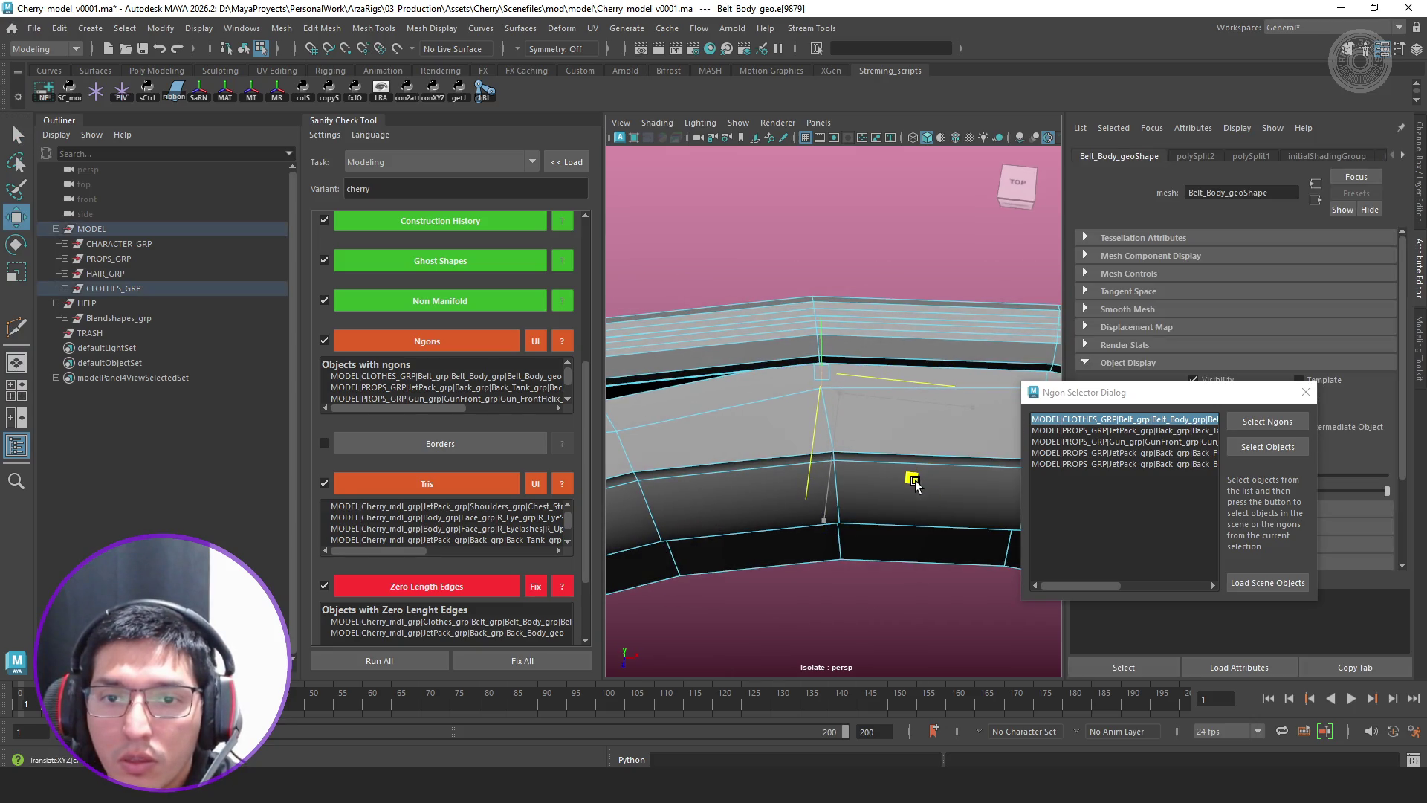
alt+drag(916, 481, 740, 417)
click(717, 419)
click(797, 516)
mouse_move(794, 513)
alt+mouse_down()
mouse_move(635, 433)
mouse_move(928, 436)
alt+mouse_up()
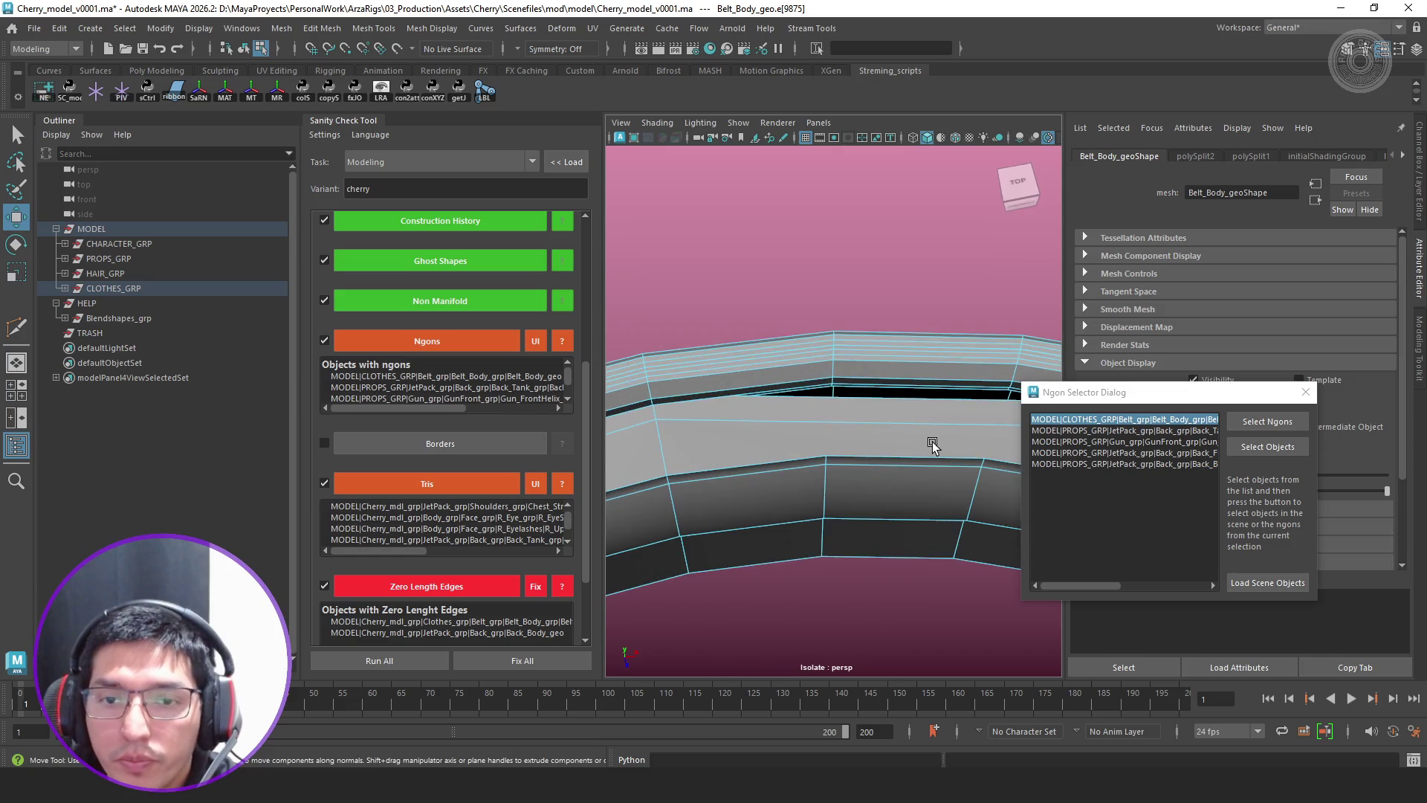
key(F8)
mouse_move(968, 320)
alt+mouse_down()
mouse_move(838, 414)
mouse_move(838, 438)
mouse_move(883, 436)
alt+mouse_up()
key(f)
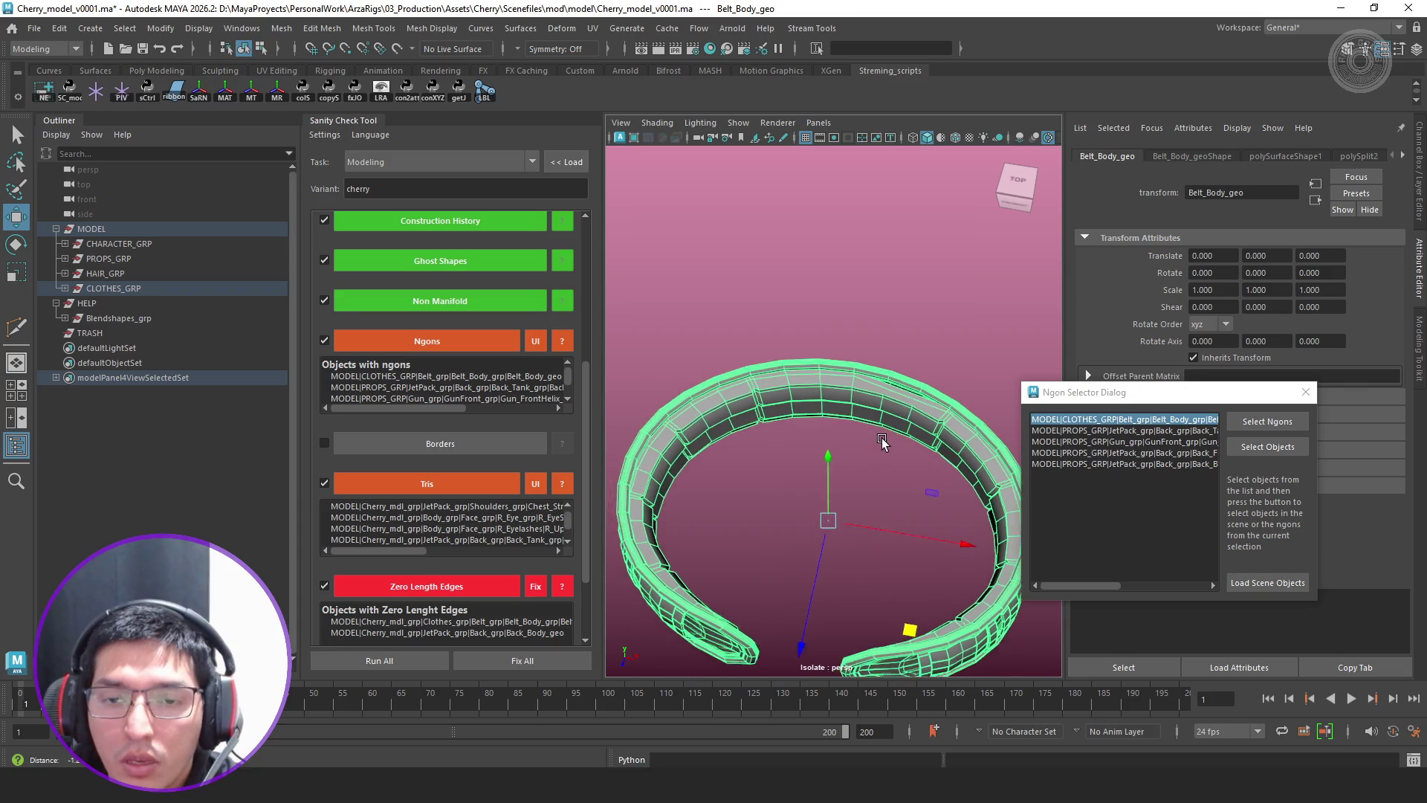
Switch the belt back to edge editing with Multi-Cut active and bring up the status-line Symmetry options
key(F10)
scroll(883, 436, up, 3)
key(ctrl+shift+x)
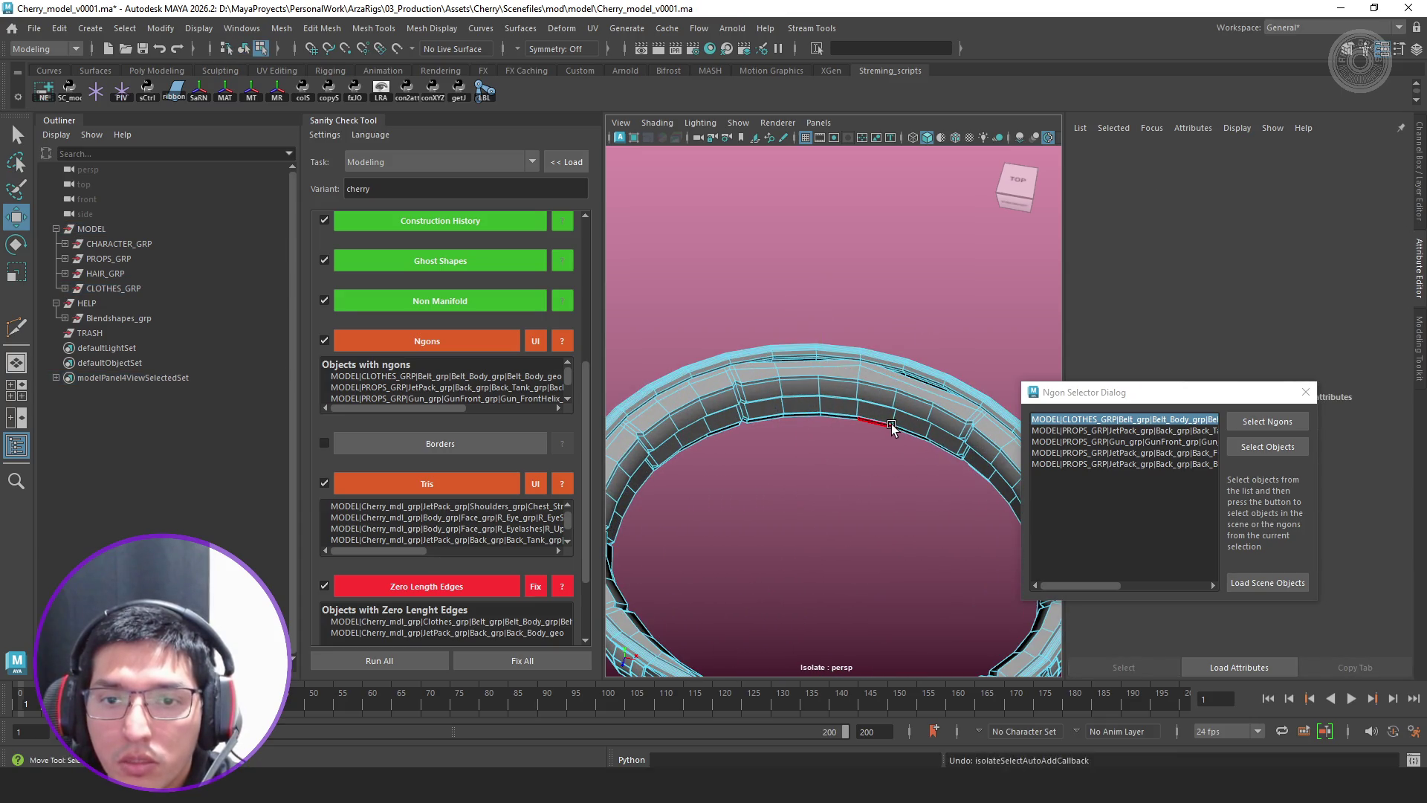
alt+drag(911, 407, 892, 369)
key(F8)
right_drag(892, 368, 965, 269)
click(520, 45)
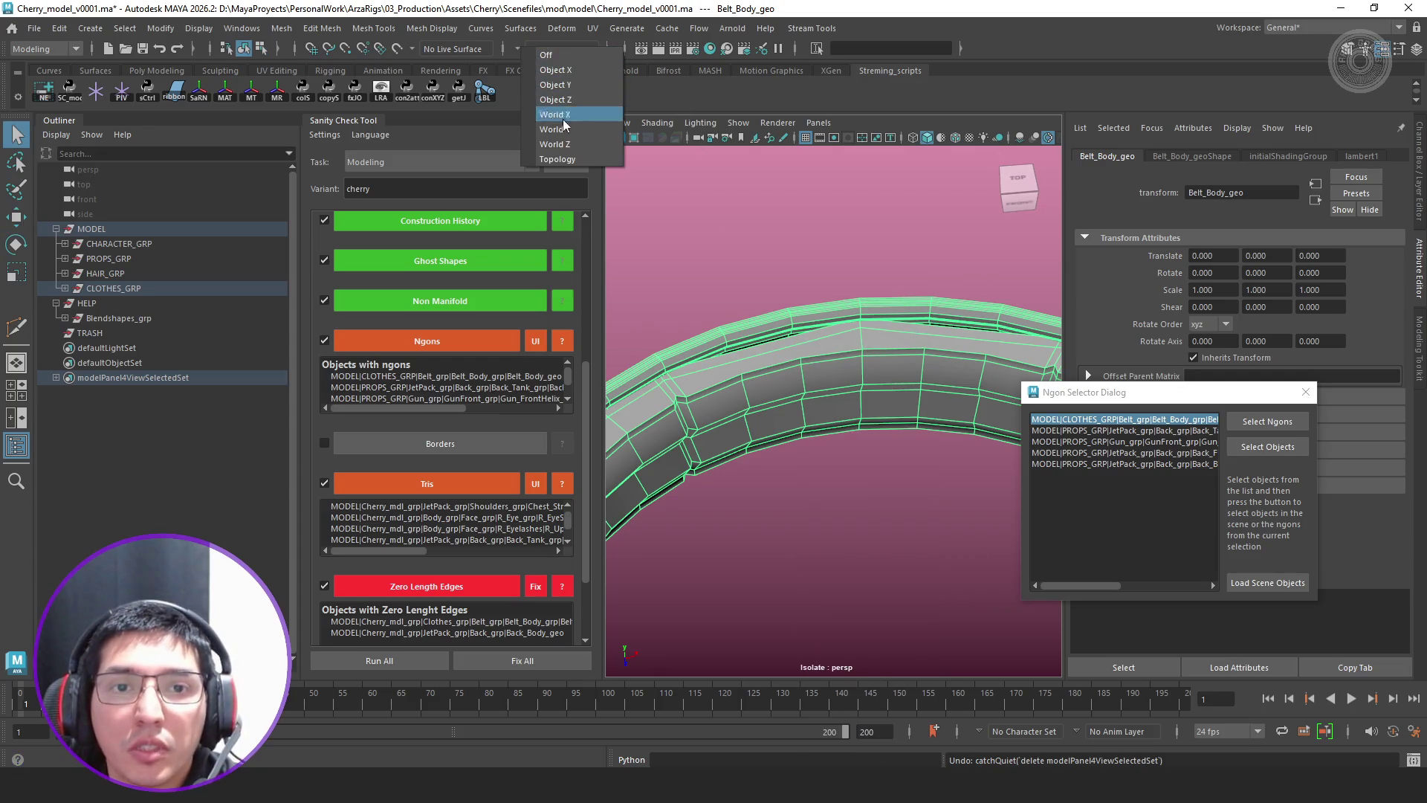
Set symmetry to Topology for Belt_Body_geo
click(579, 156)
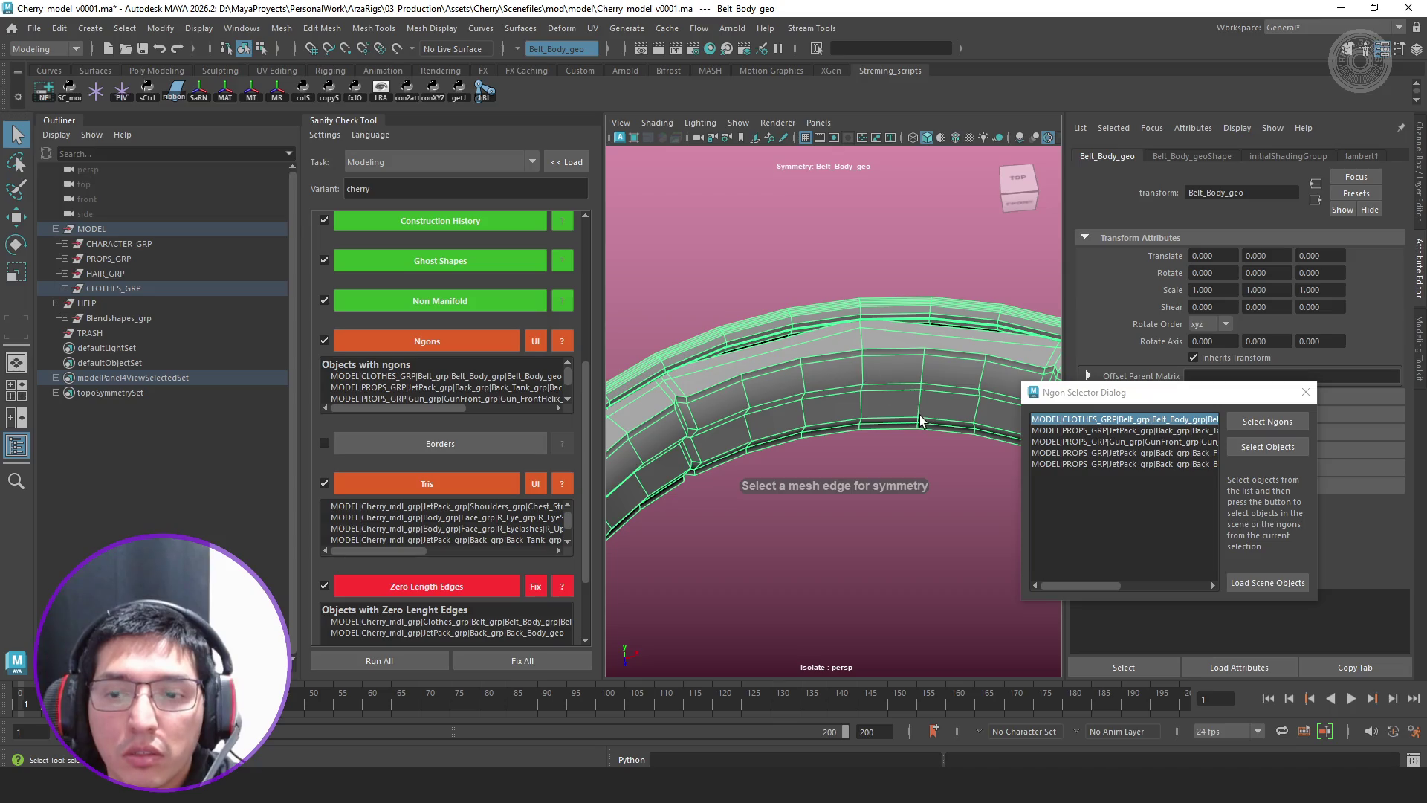
alt+drag(918, 407, 736, 349)
mouse_move(736, 349)
alt+middle_down()
mouse_move(707, 443)
mouse_move(810, 401)
alt+middle_up()
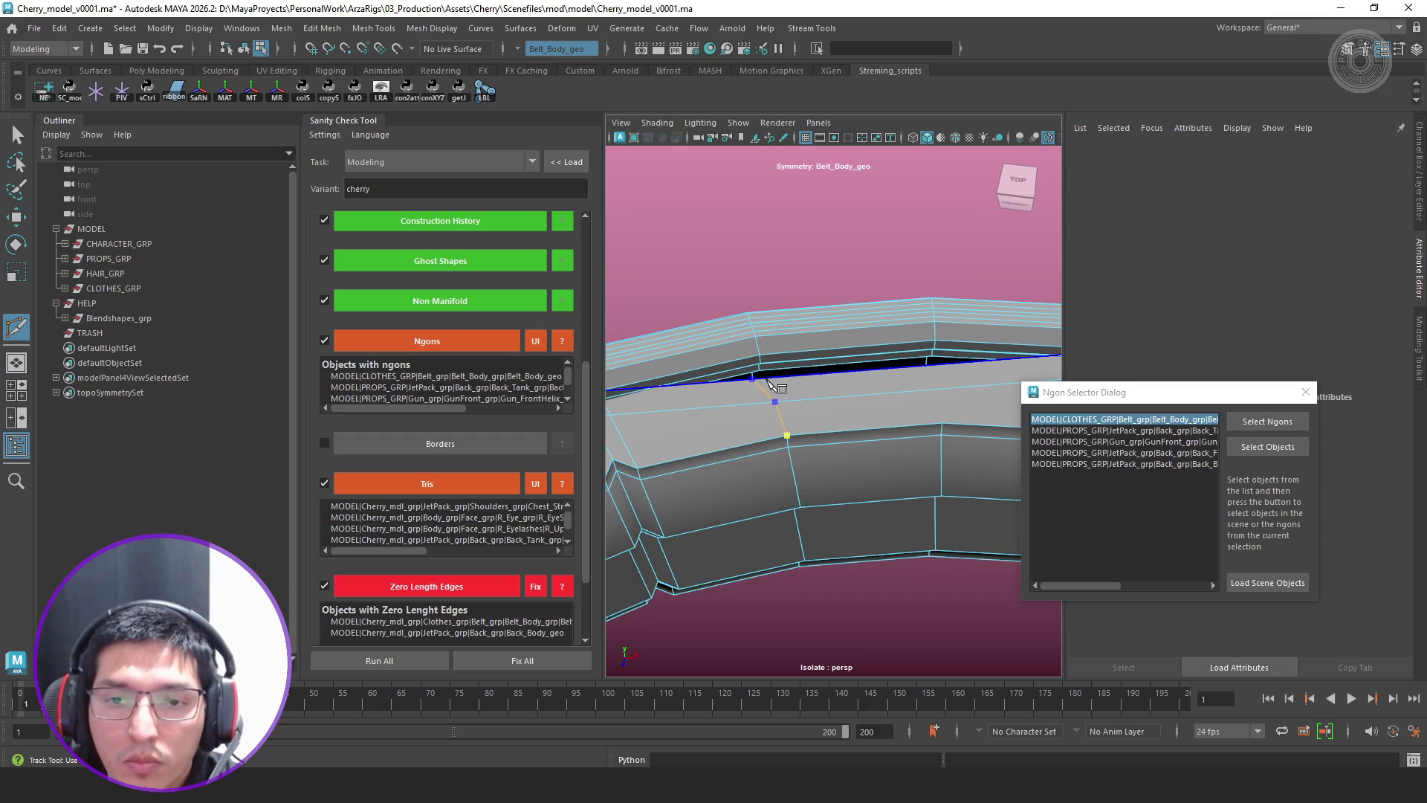
Finish the cut and select the belt faces beside it, ready to move them
click(766, 393)
key(q)
key(w)
click(819, 430)
Raise two neighbouring Belt_Body_geo vertices slightly with the Move tool to smooth the band's contour
click(826, 490)
click(817, 426)
key(q)
right_drag(787, 348, 726, 354)
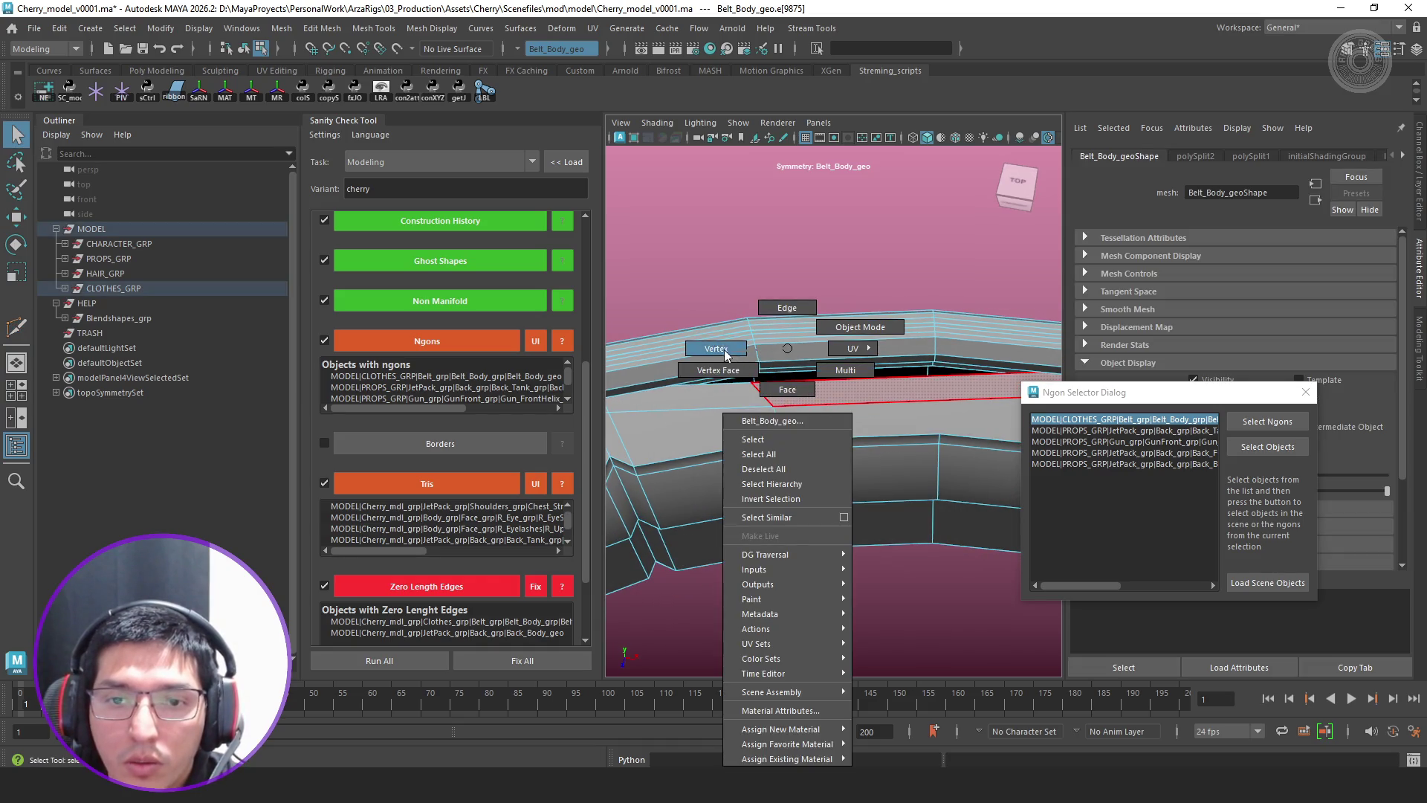
click(756, 383)
key(w)
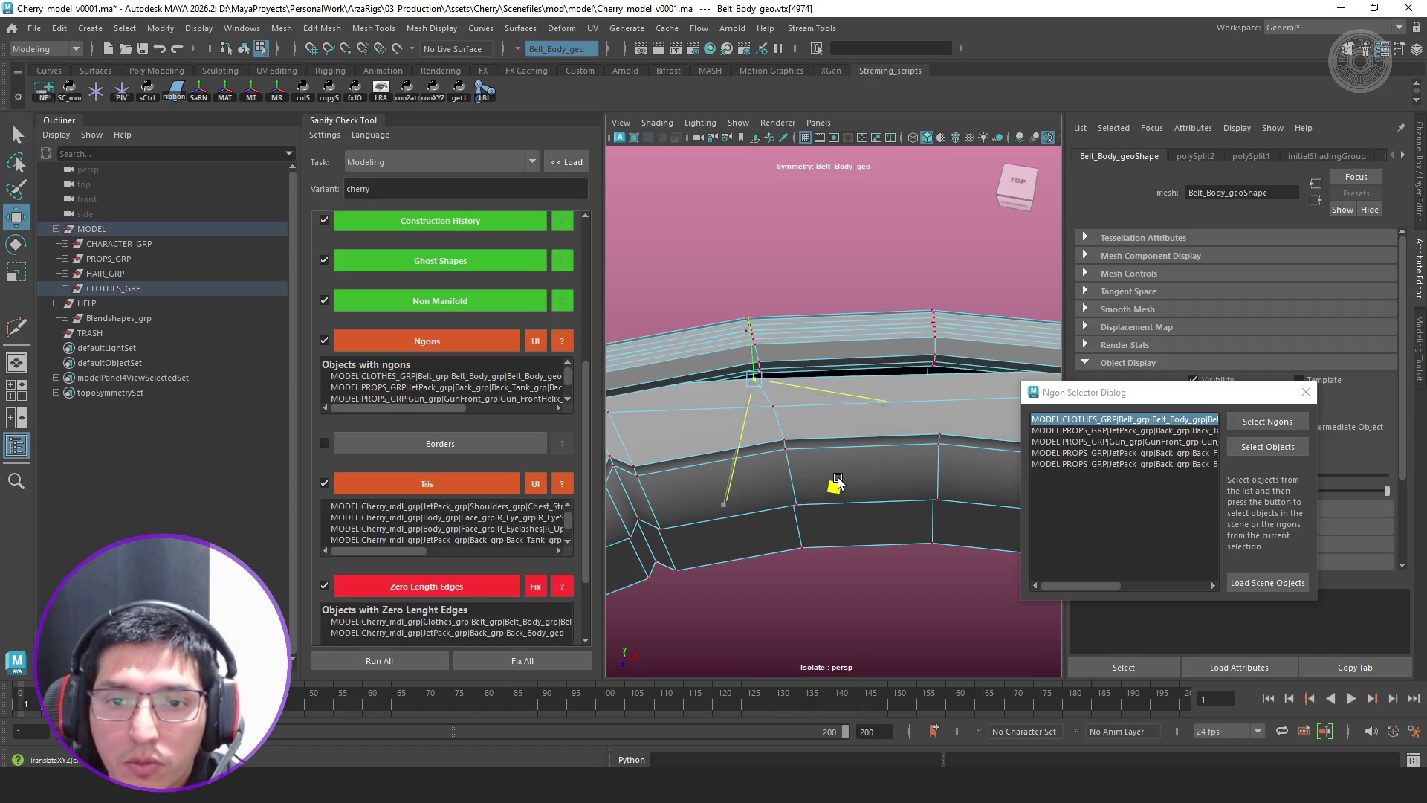
middle_drag(834, 486, 848, 482)
shift+click(788, 412)
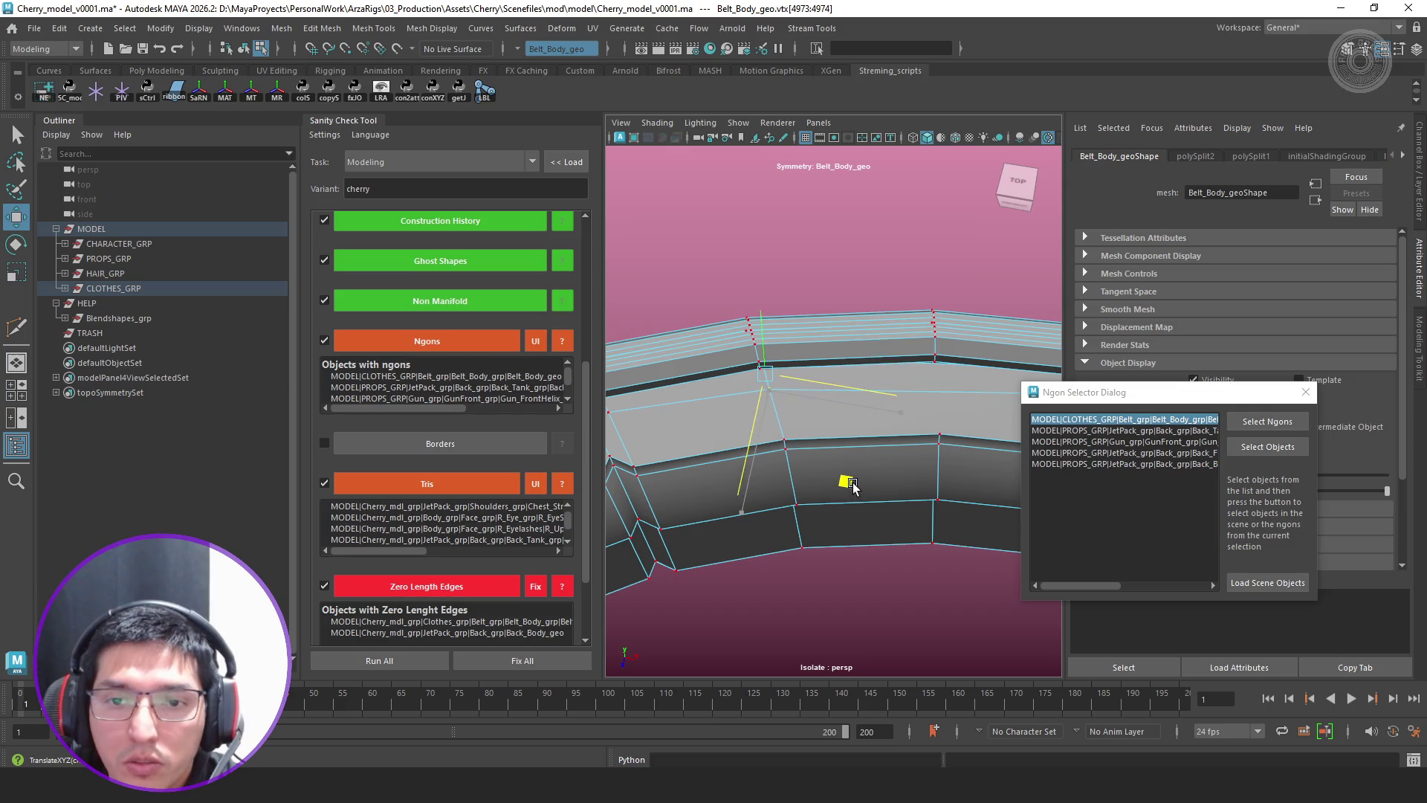
alt+drag(847, 481, 851, 440)
key(q)
Return to object mode, frame a belt face from the front and start cutting new edges on it
mouse_move(858, 410)
right_down()
mouse_move(955, 324)
mouse_move(841, 471)
right_up()
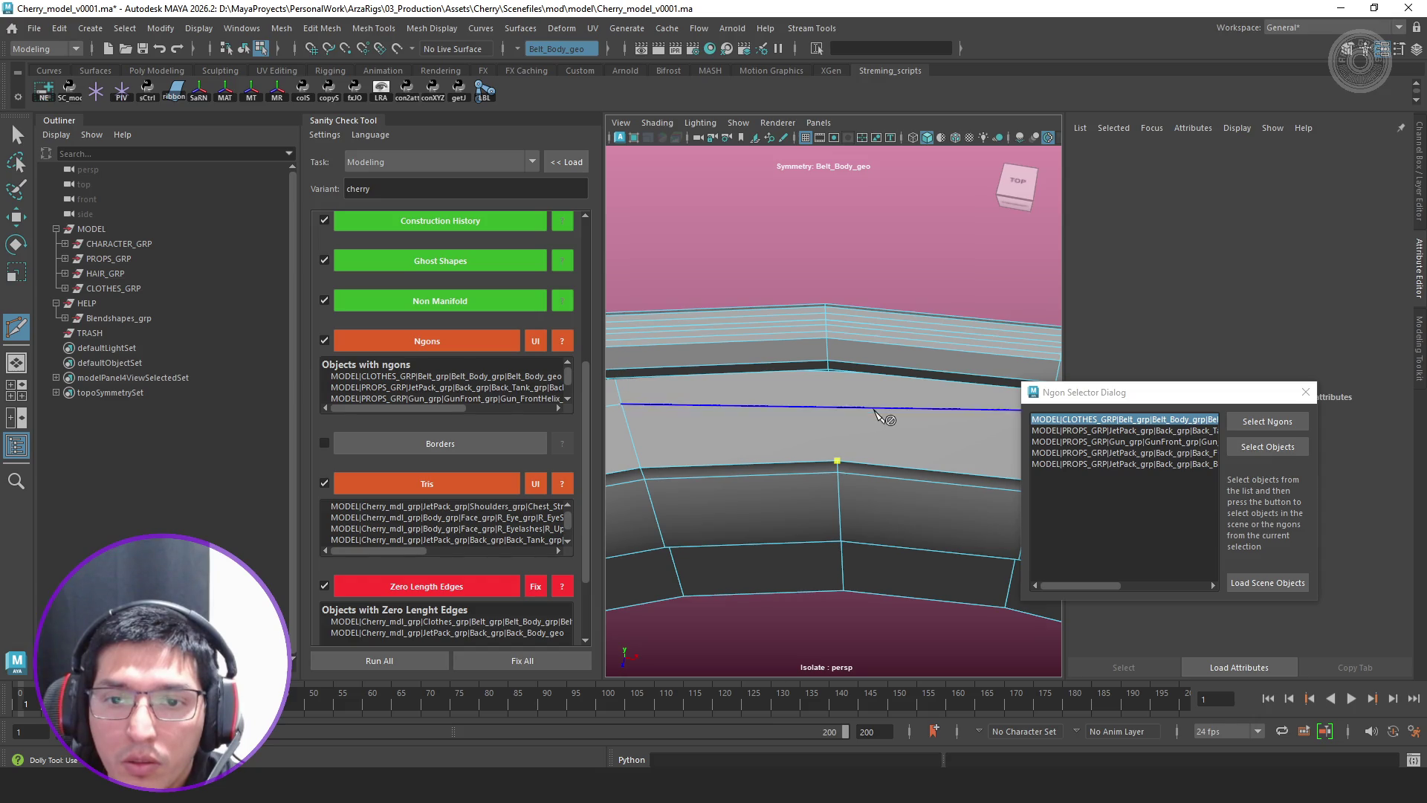
alt+middle_drag(886, 414, 899, 388)
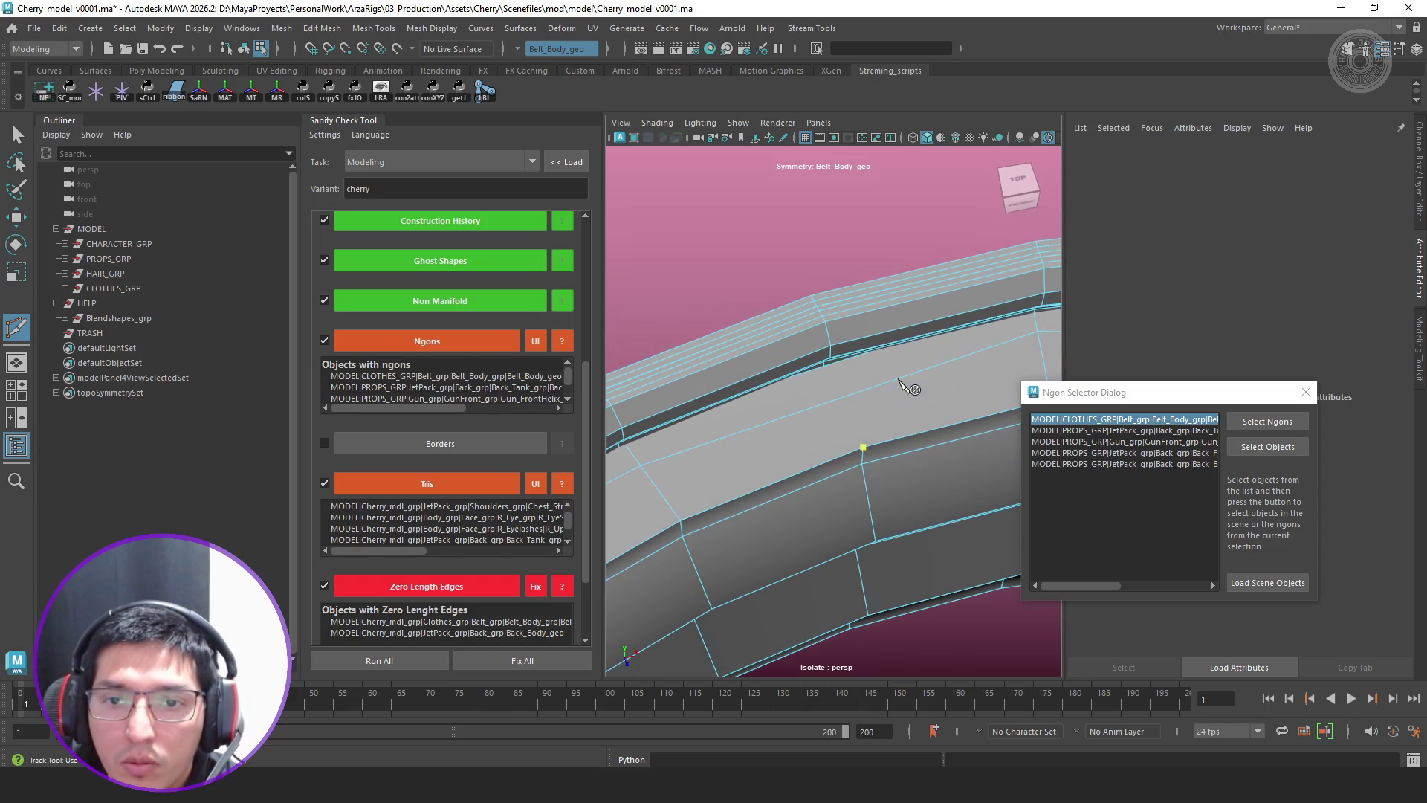
alt+drag(855, 408, 844, 388)
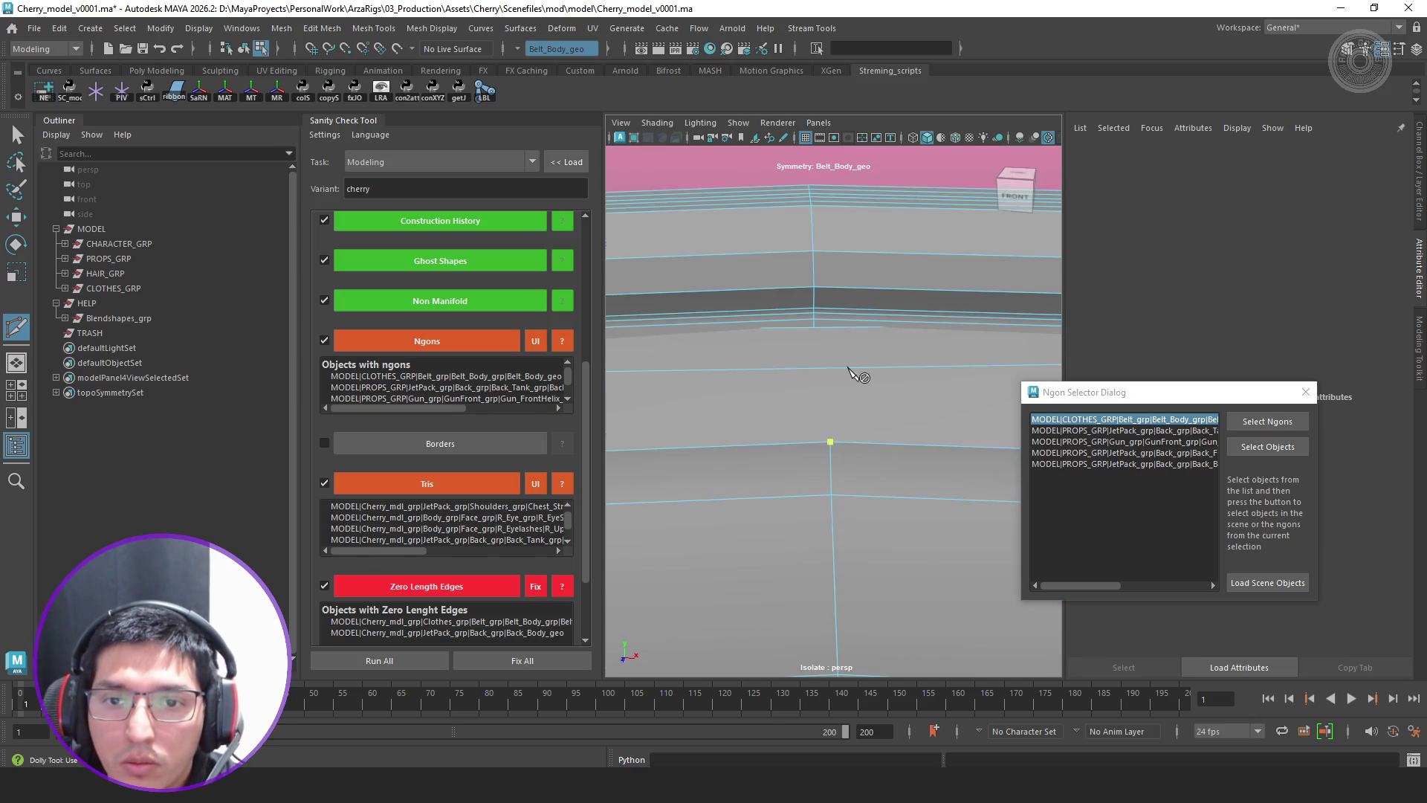
click(844, 386)
key(f)
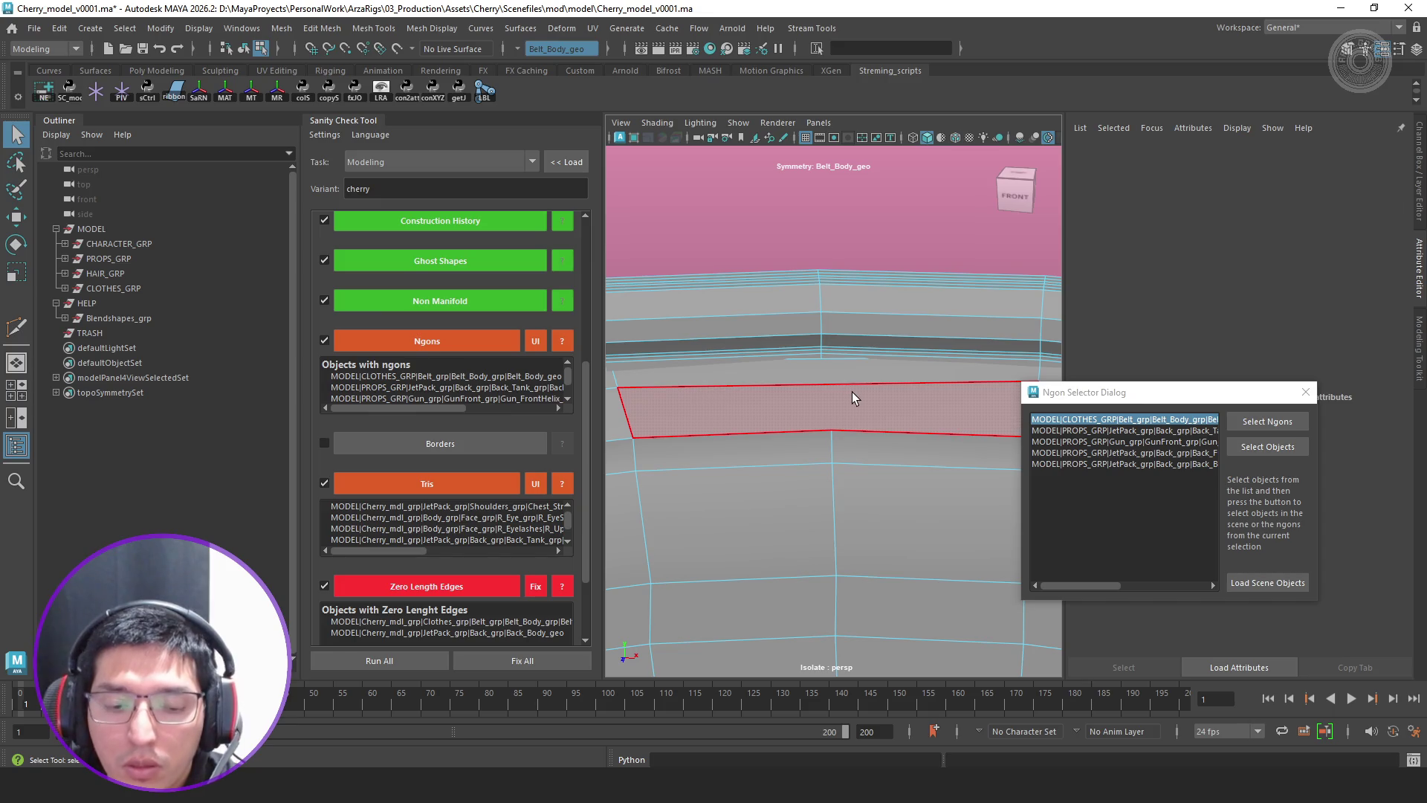
key(c)
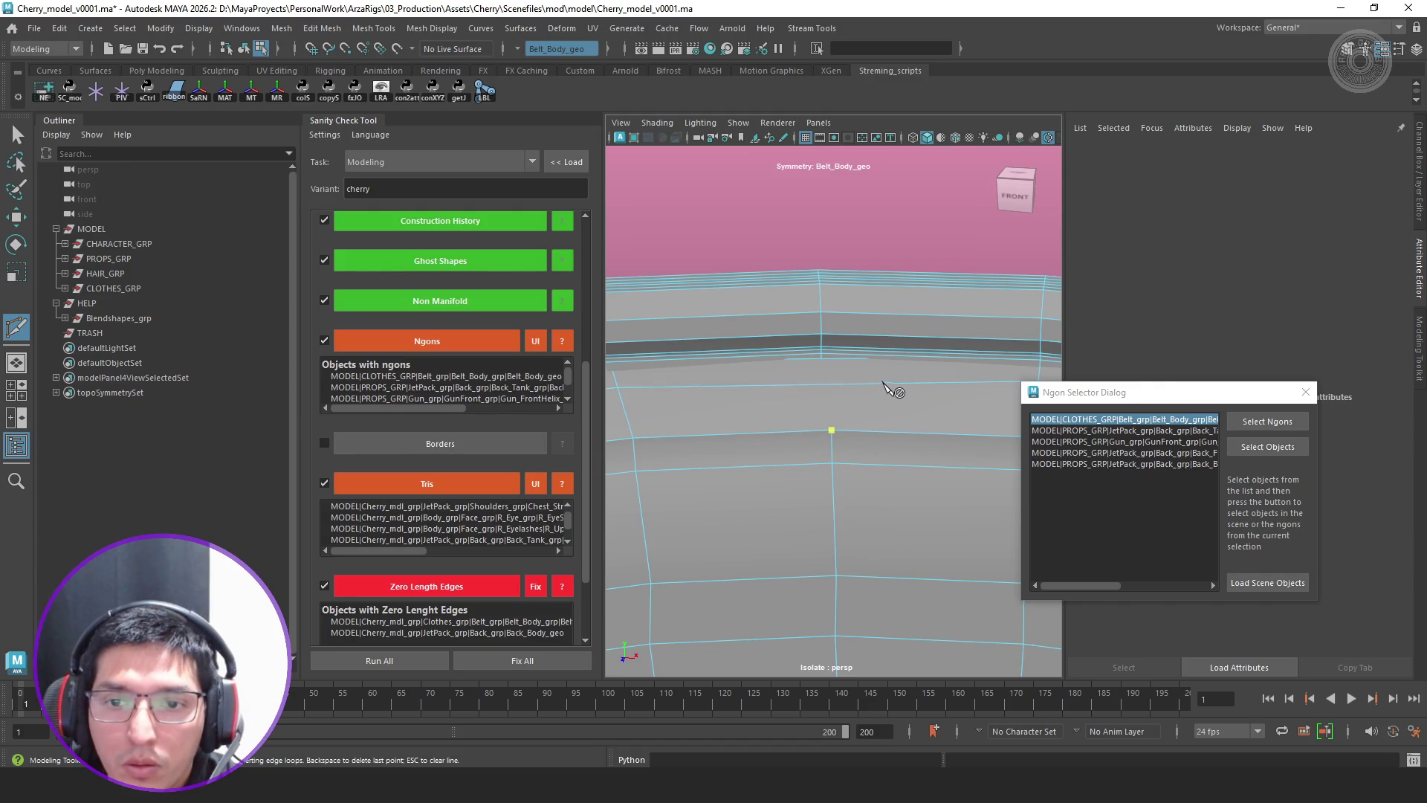
scroll(765, 440, down, 2)
scroll(845, 446, down, 2)
alt+middle_drag(835, 447, 925, 435)
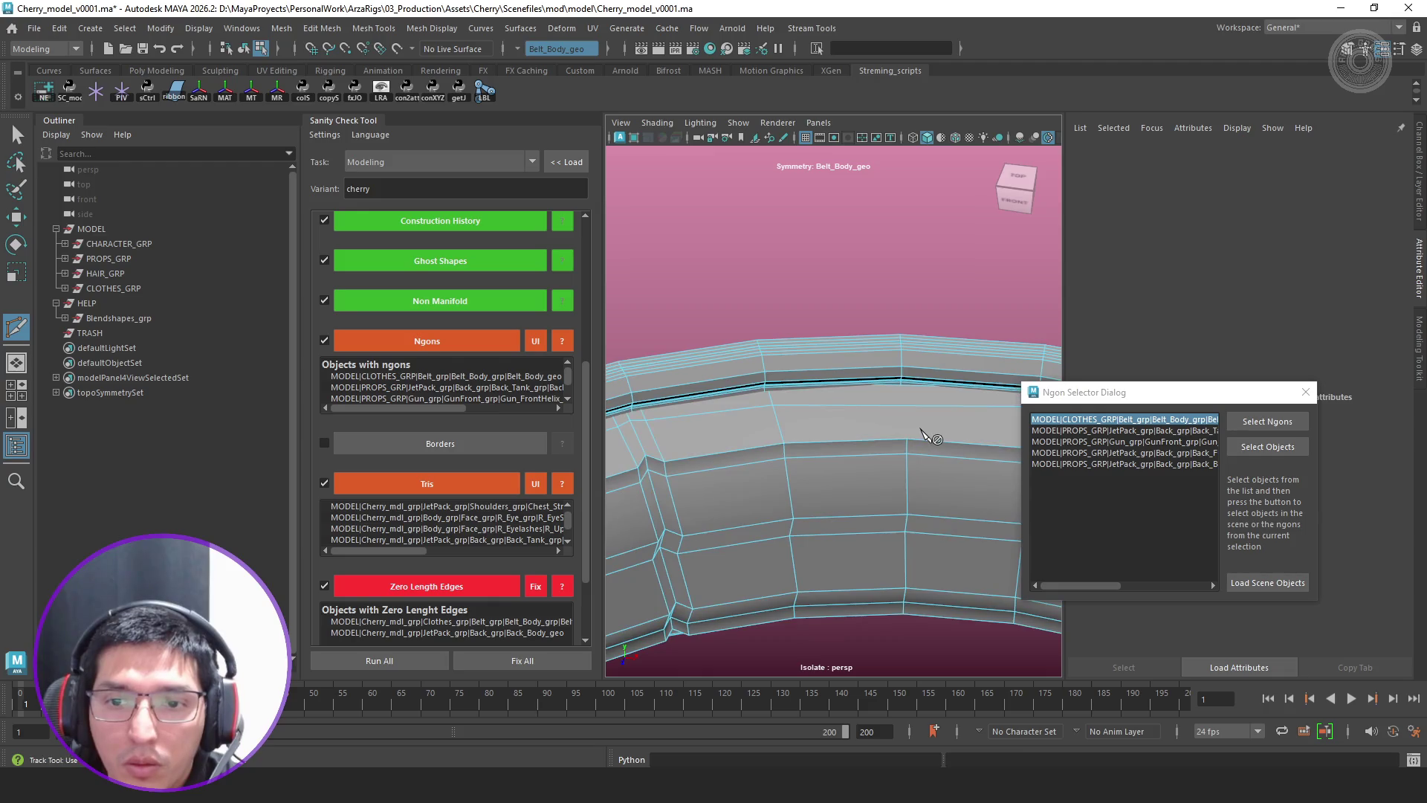
Commit the pending cut edge, undo a stray selection and reposition the view around the belt
key(Return)
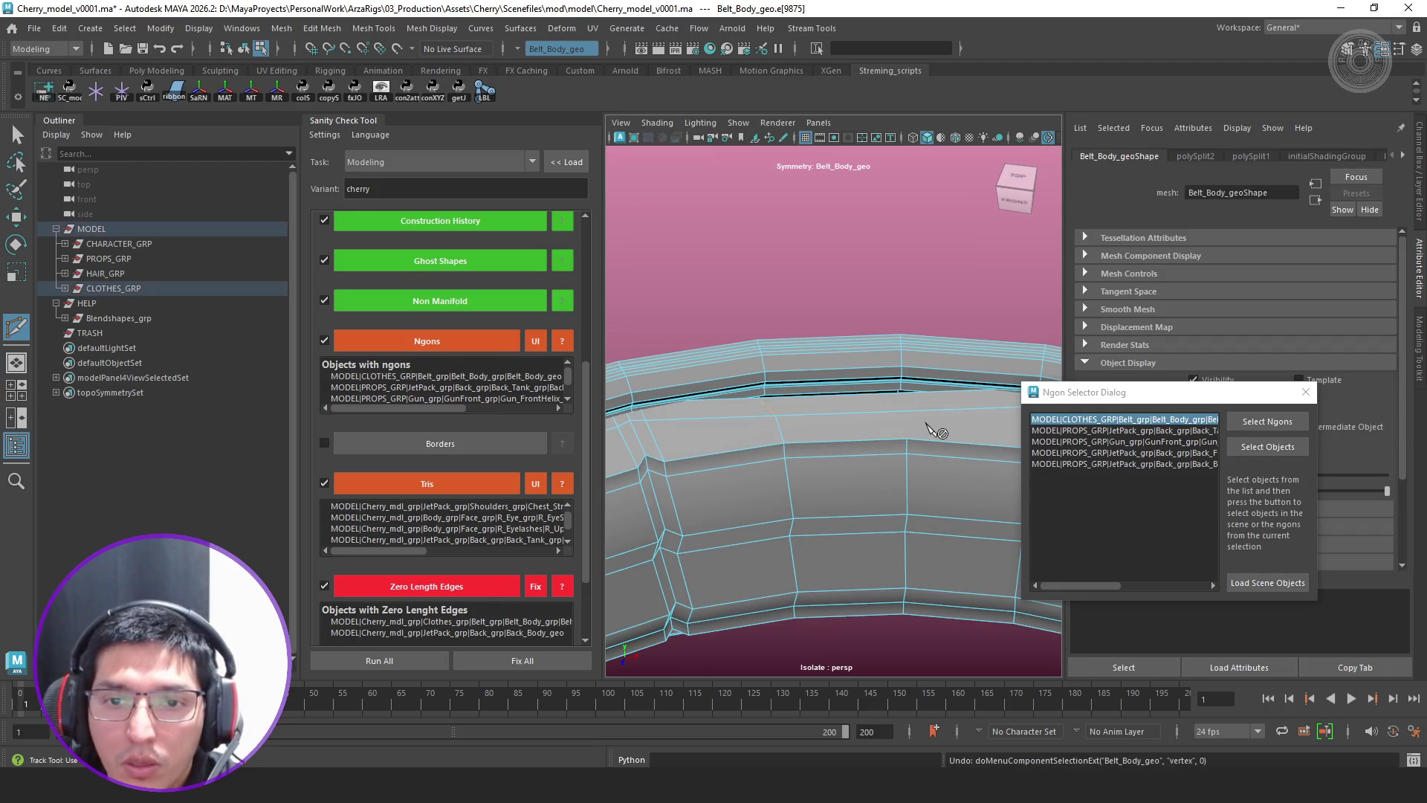
alt+middle_drag(940, 443, 893, 452)
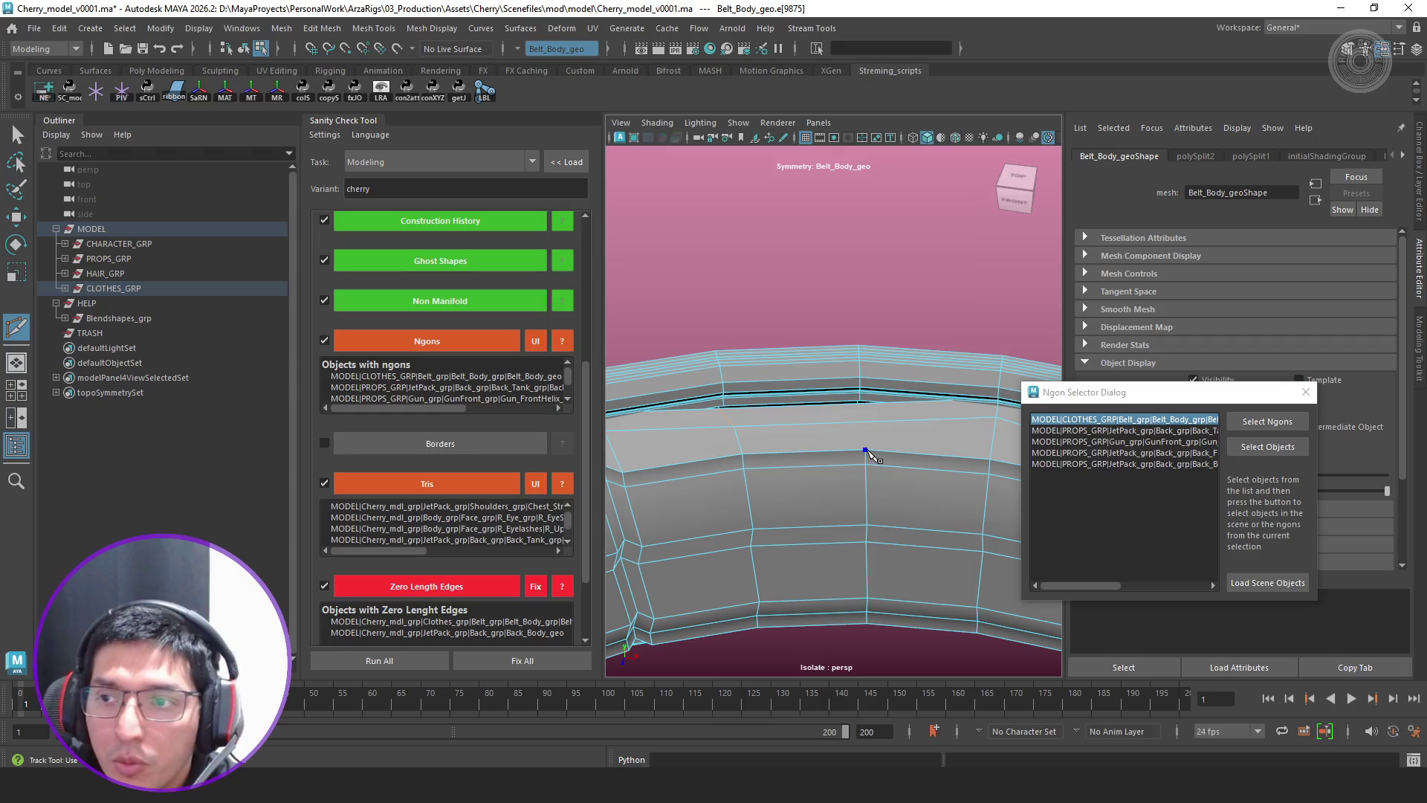
key(ctrl+z)
key(q)
alt+middle_drag(892, 442, 853, 447)
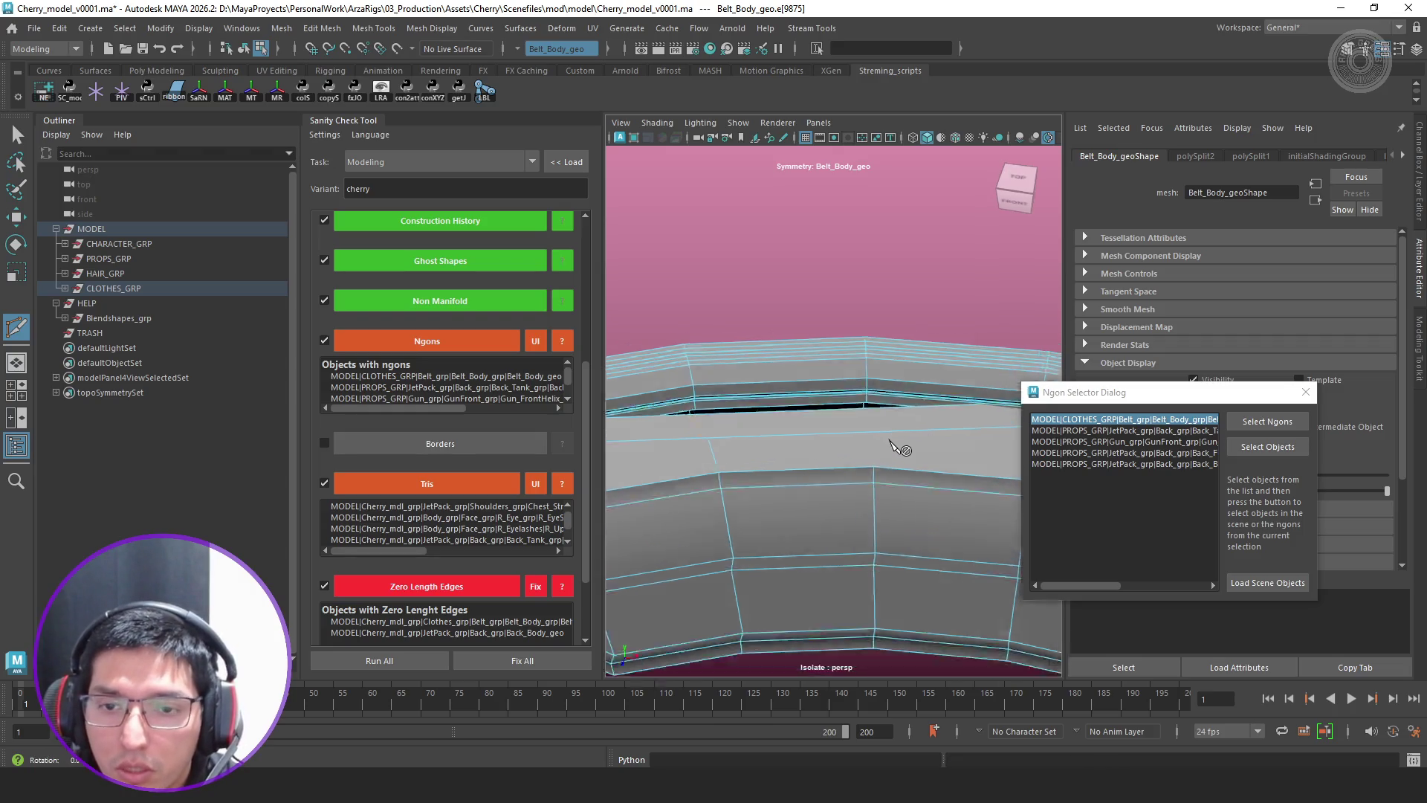
right_drag(853, 446, 928, 339)
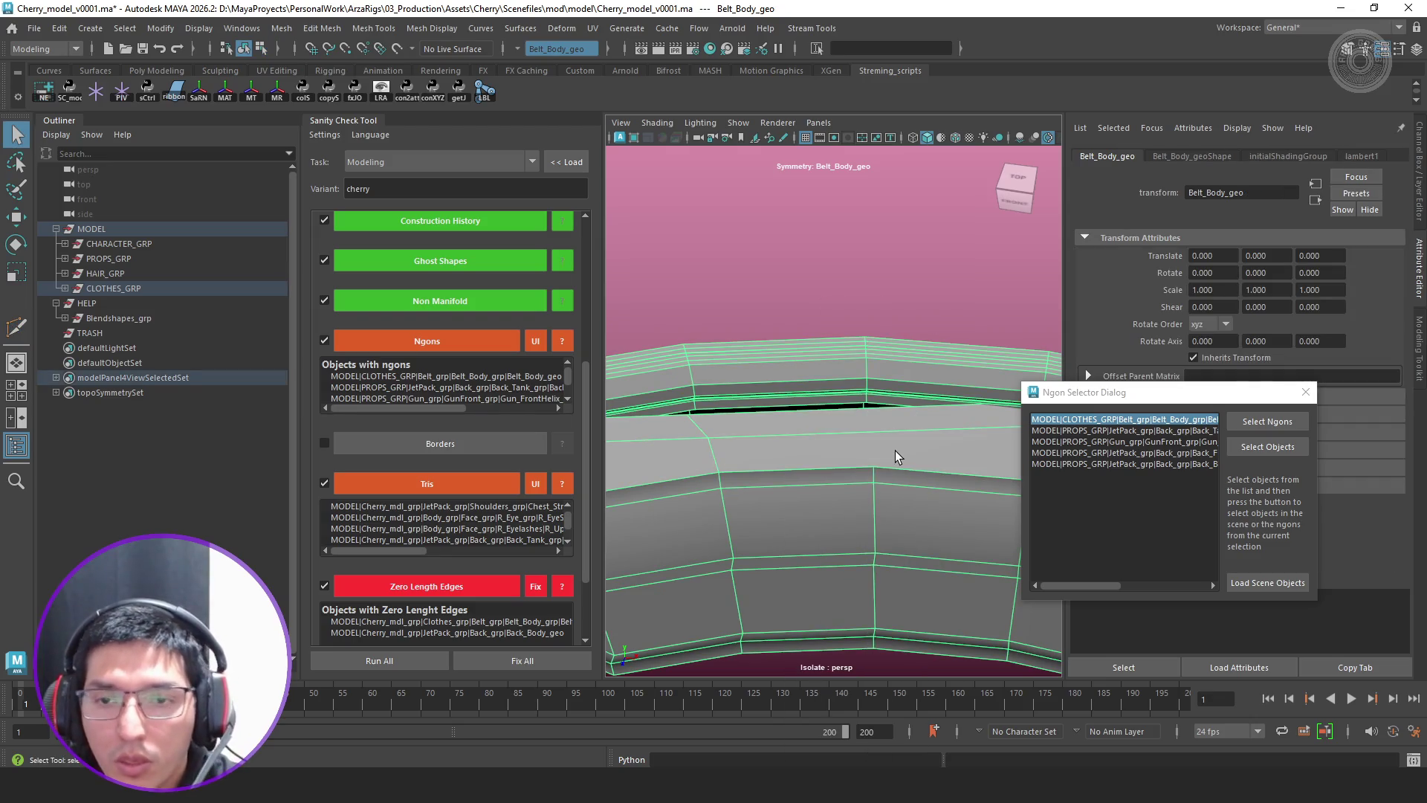
Try a cut across the belt face, undo it, and turn symmetry off for further cutting
key(y)
click(873, 467)
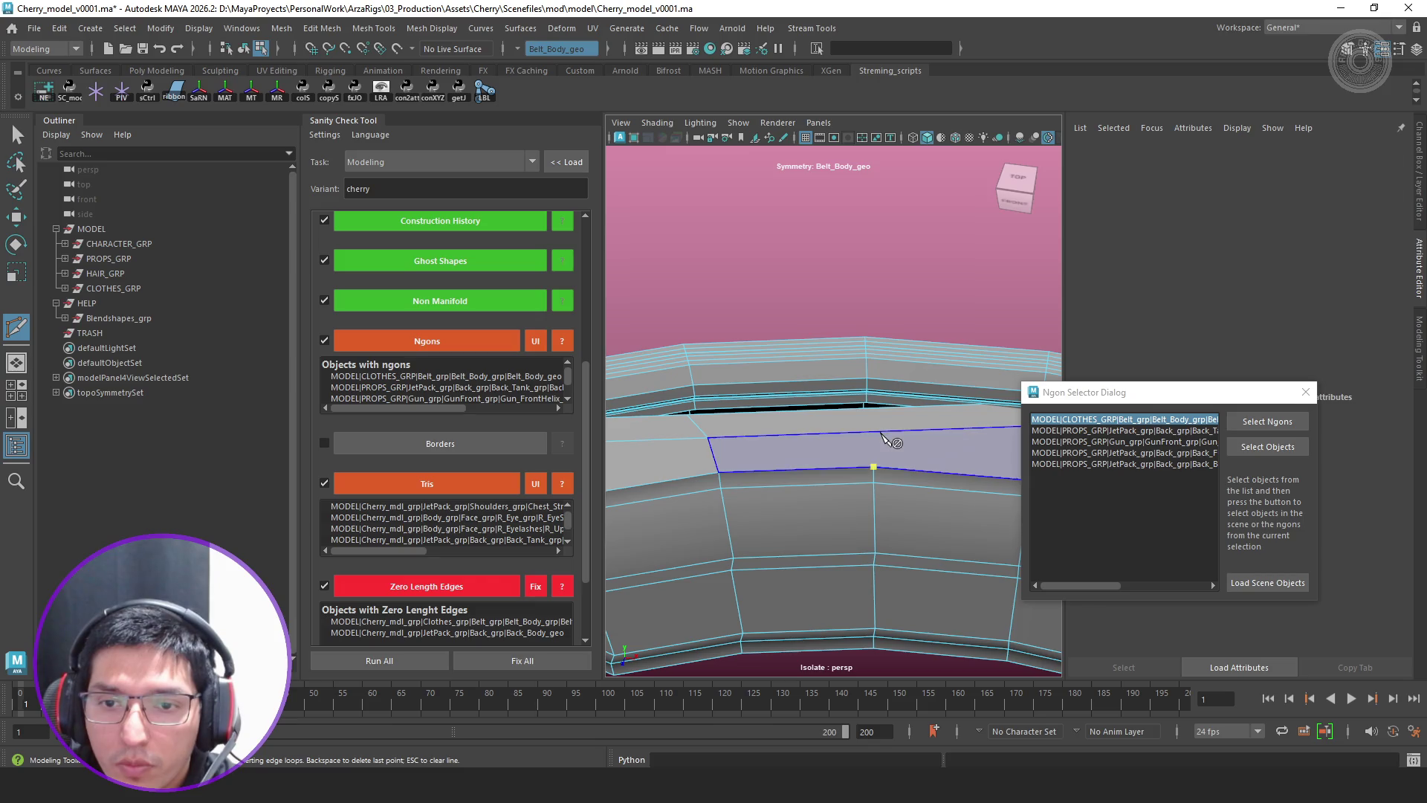
click(716, 457)
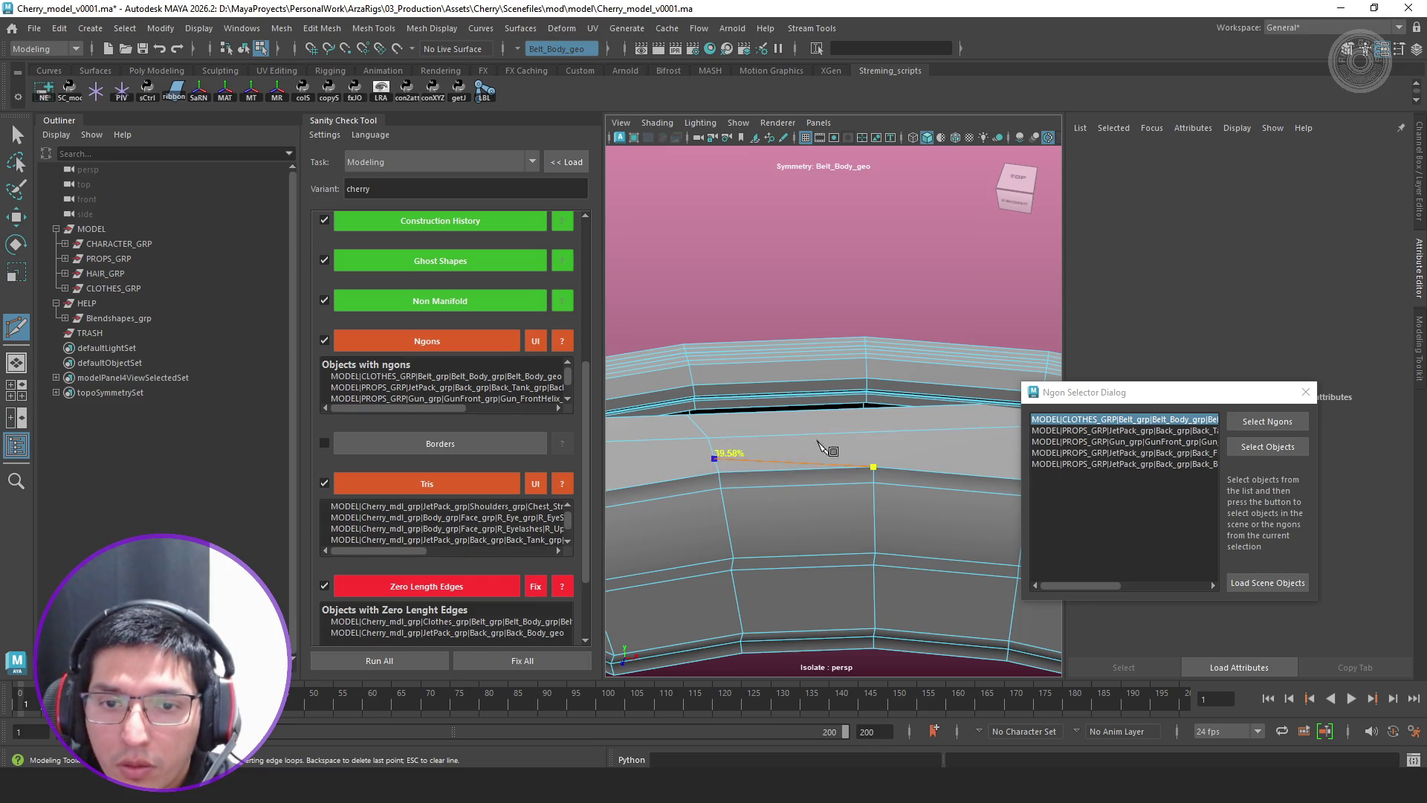
key(ctrl+z)
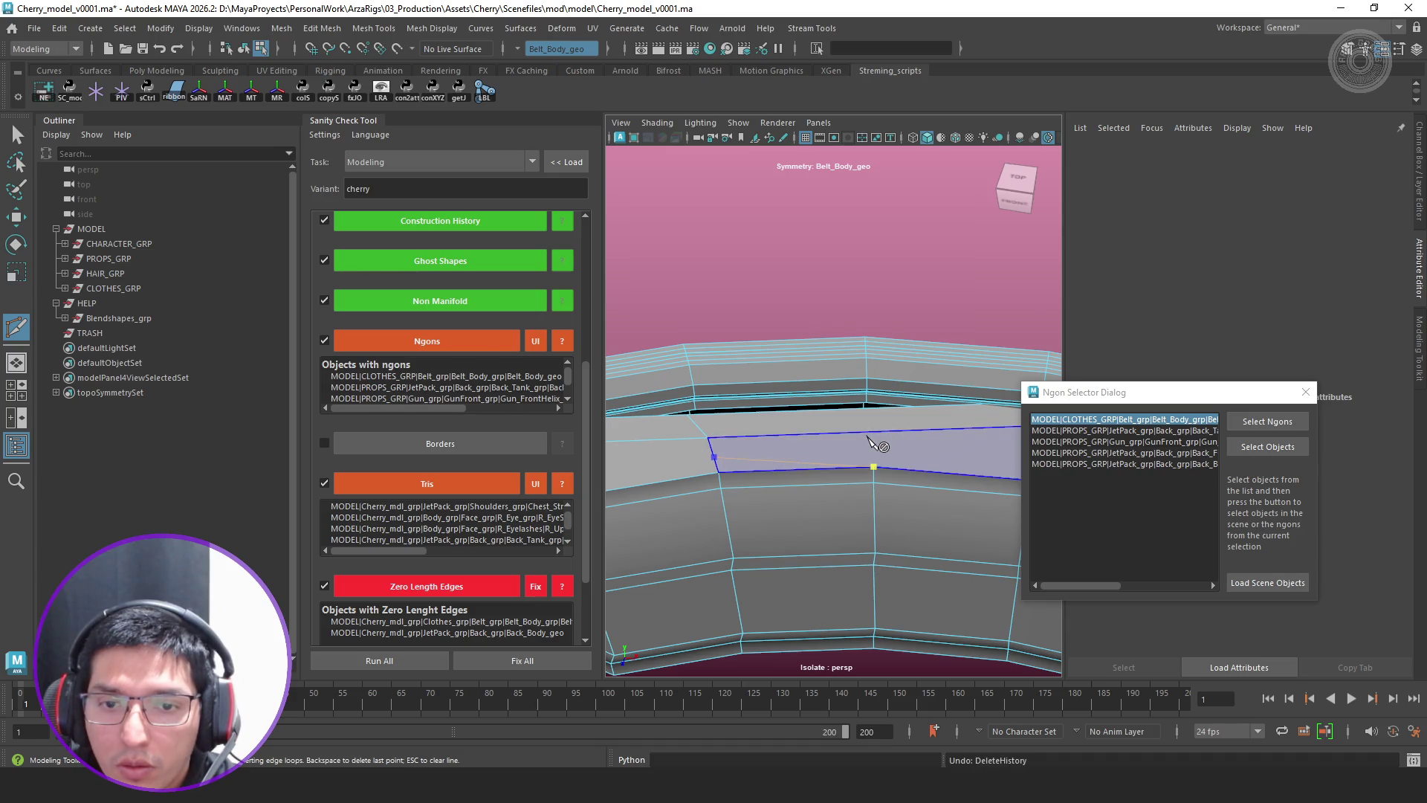
key(q)
mouse_move(875, 434)
alt+mouse_down()
mouse_move(784, 464)
mouse_move(822, 455)
alt+mouse_up()
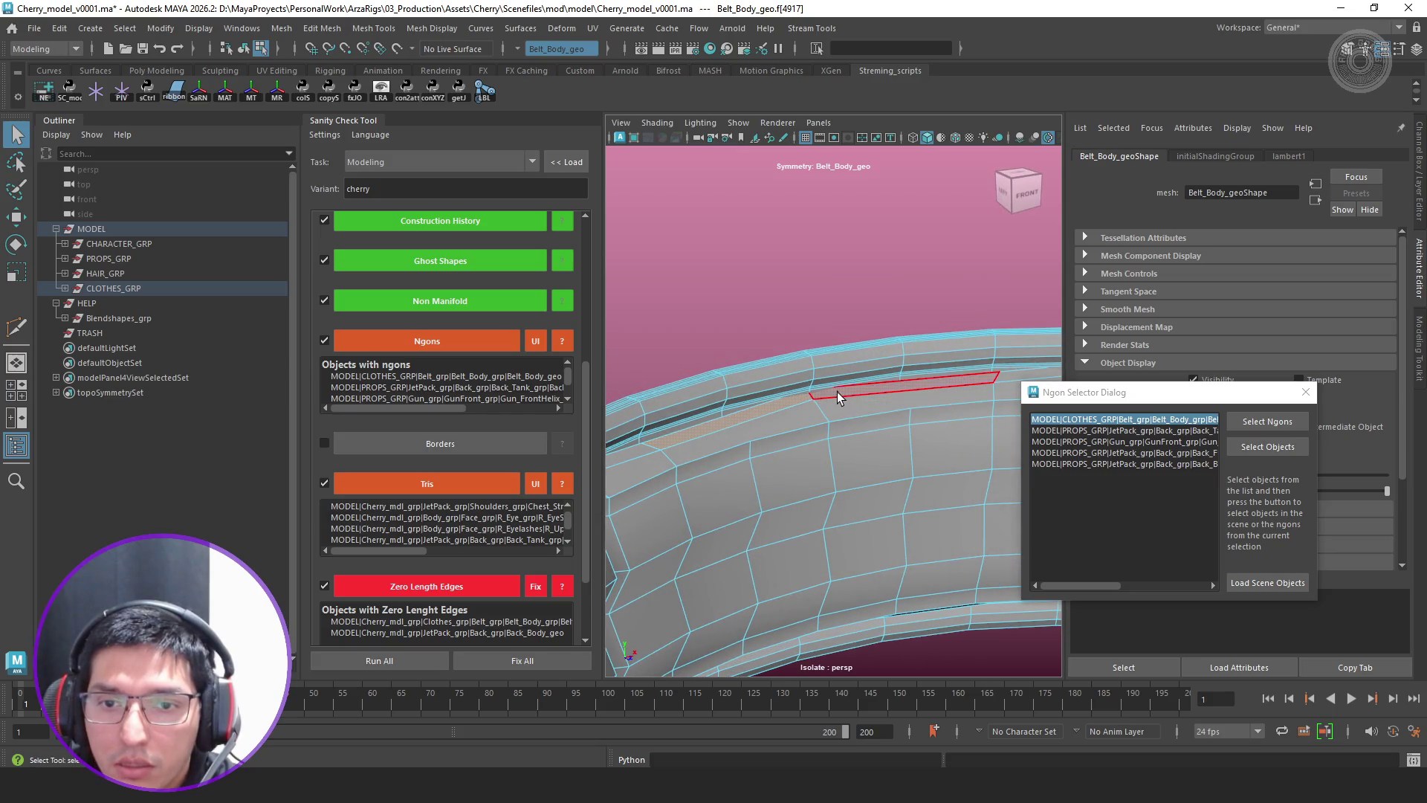
alt+drag(811, 437, 797, 434)
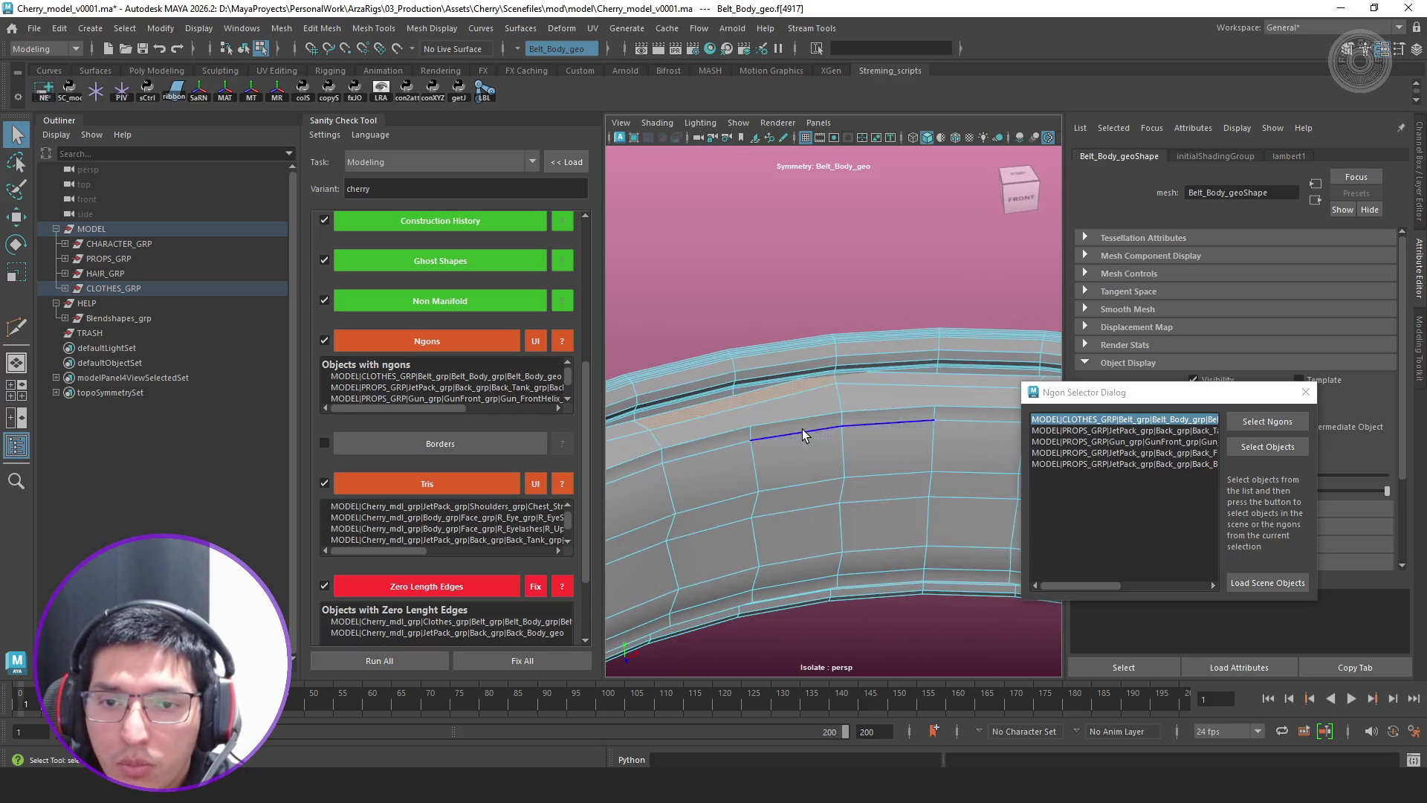
click(559, 48)
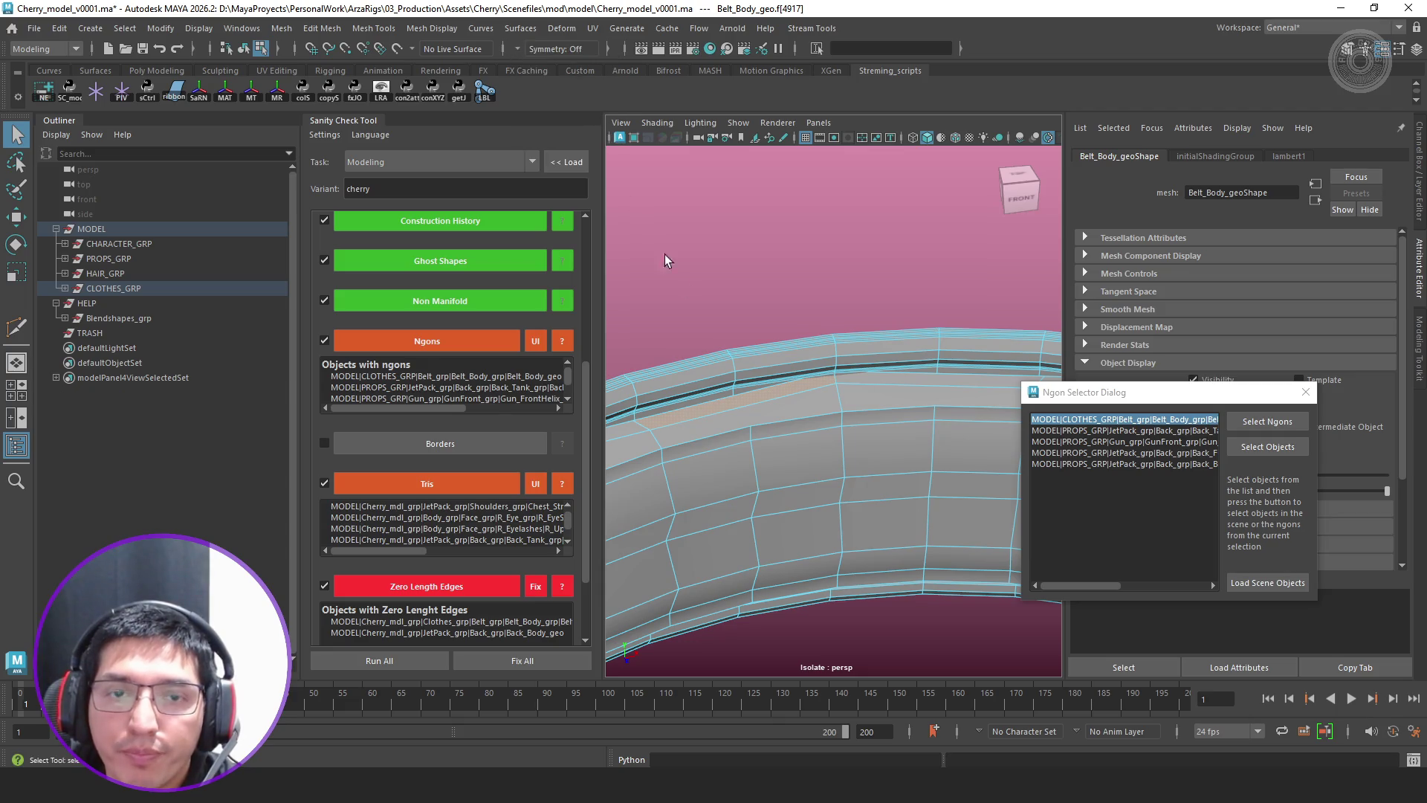
scroll(764, 421, up, 2)
Cut a new edge from the belt's lower edge across to its upper edge and commit it
alt+drag(842, 385, 894, 320)
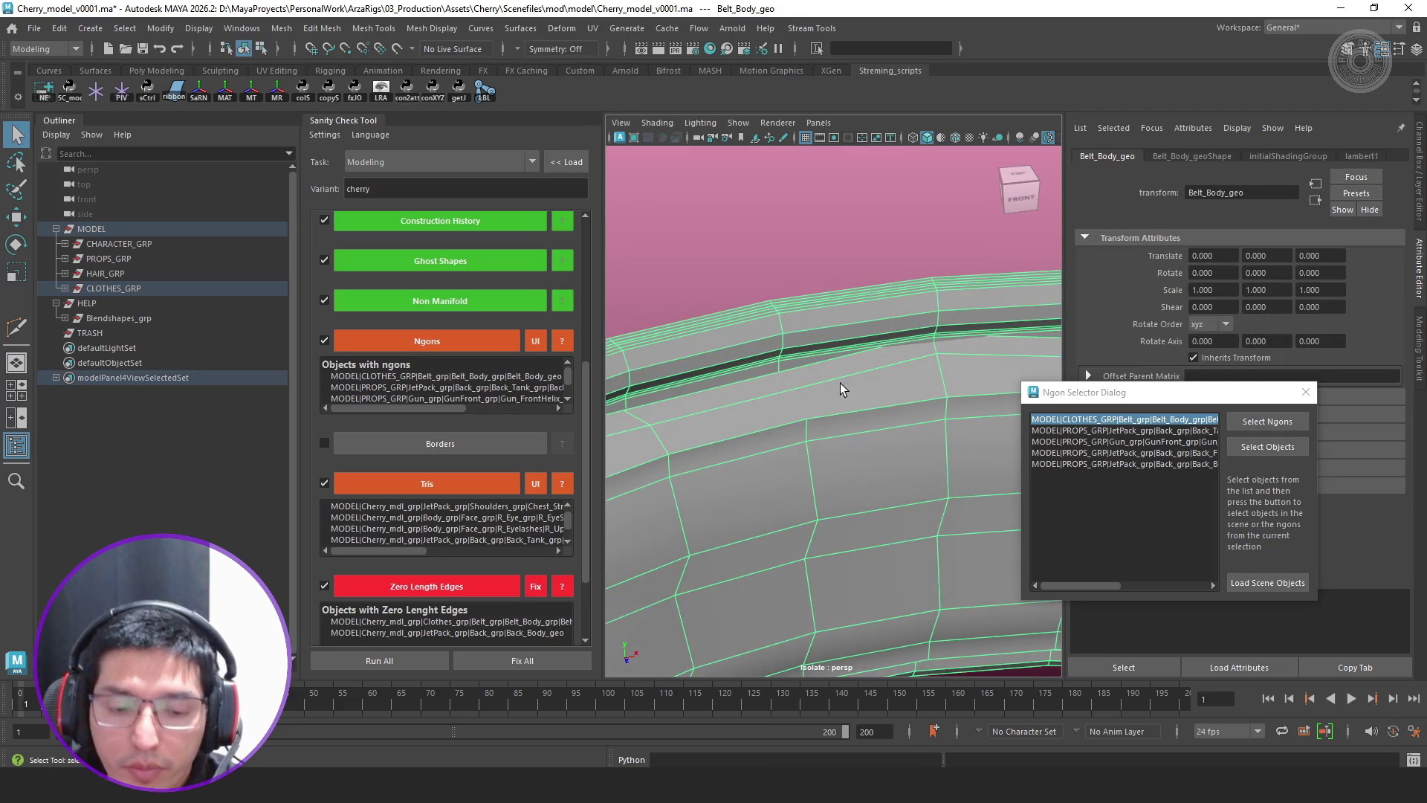
shift+right_drag(847, 380, 859, 396)
scroll(809, 422, up, 2)
click(799, 405)
click(787, 383)
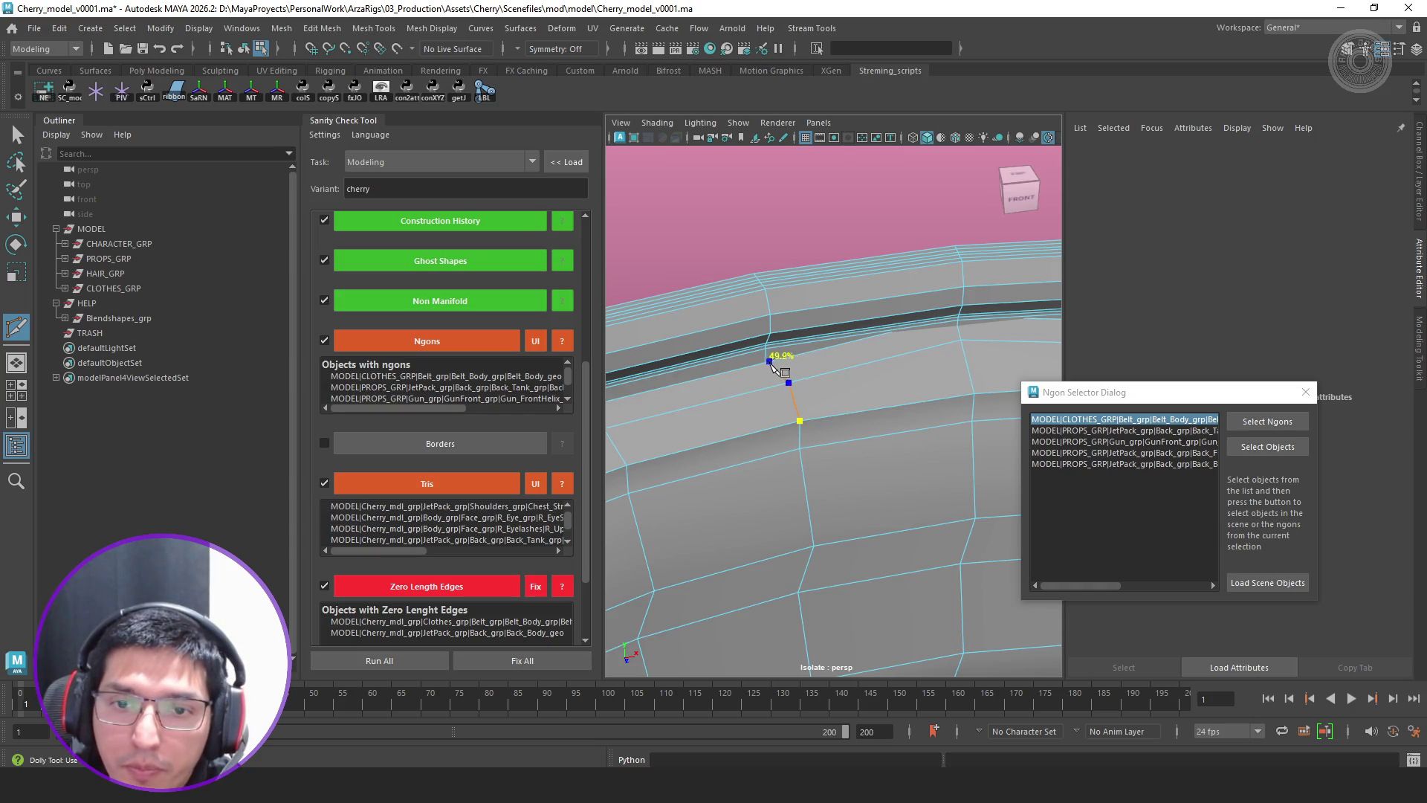
click(780, 358)
key(Return)
Add a second cut across the neighbouring belt face and return to object selection
alt+middle_drag(937, 362, 801, 414)
click(786, 431)
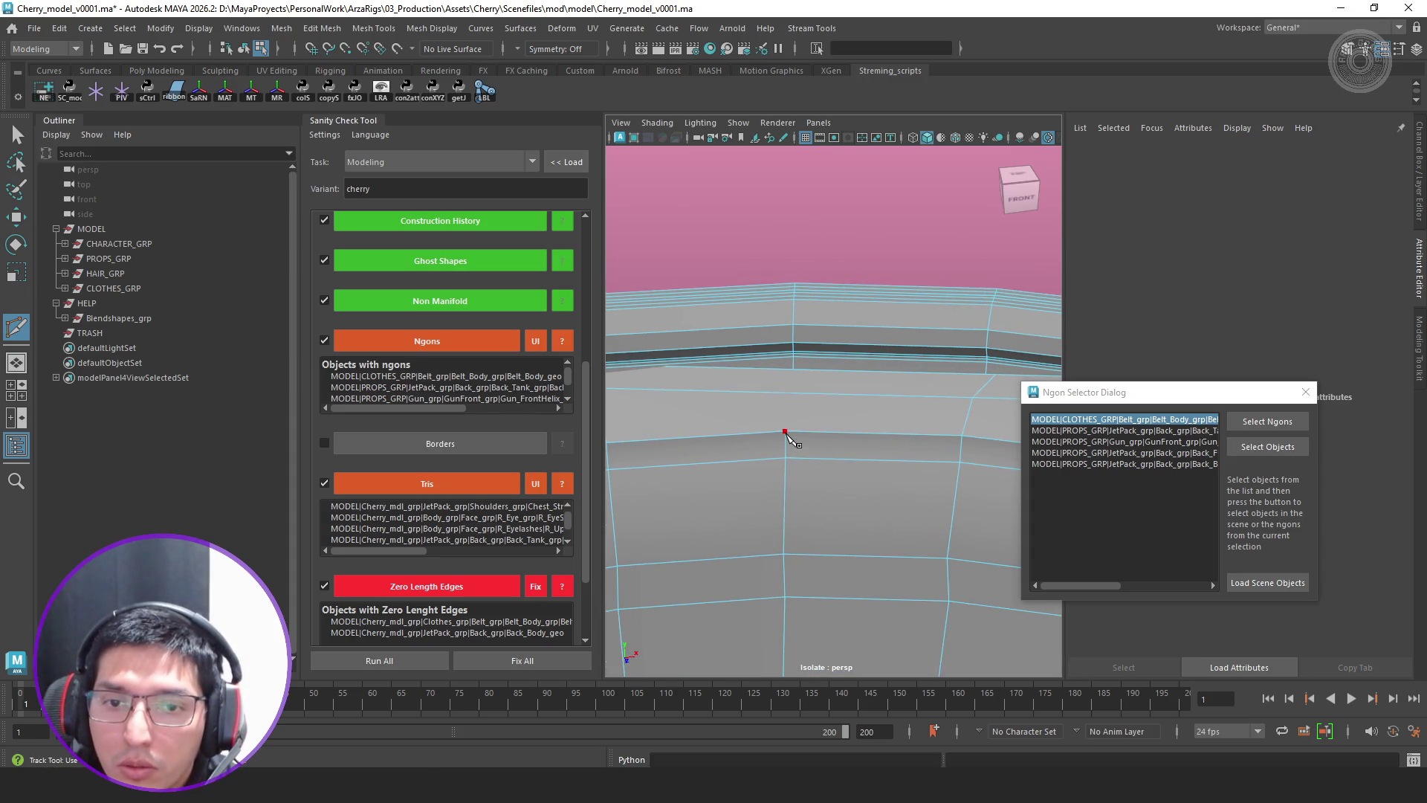
click(789, 391)
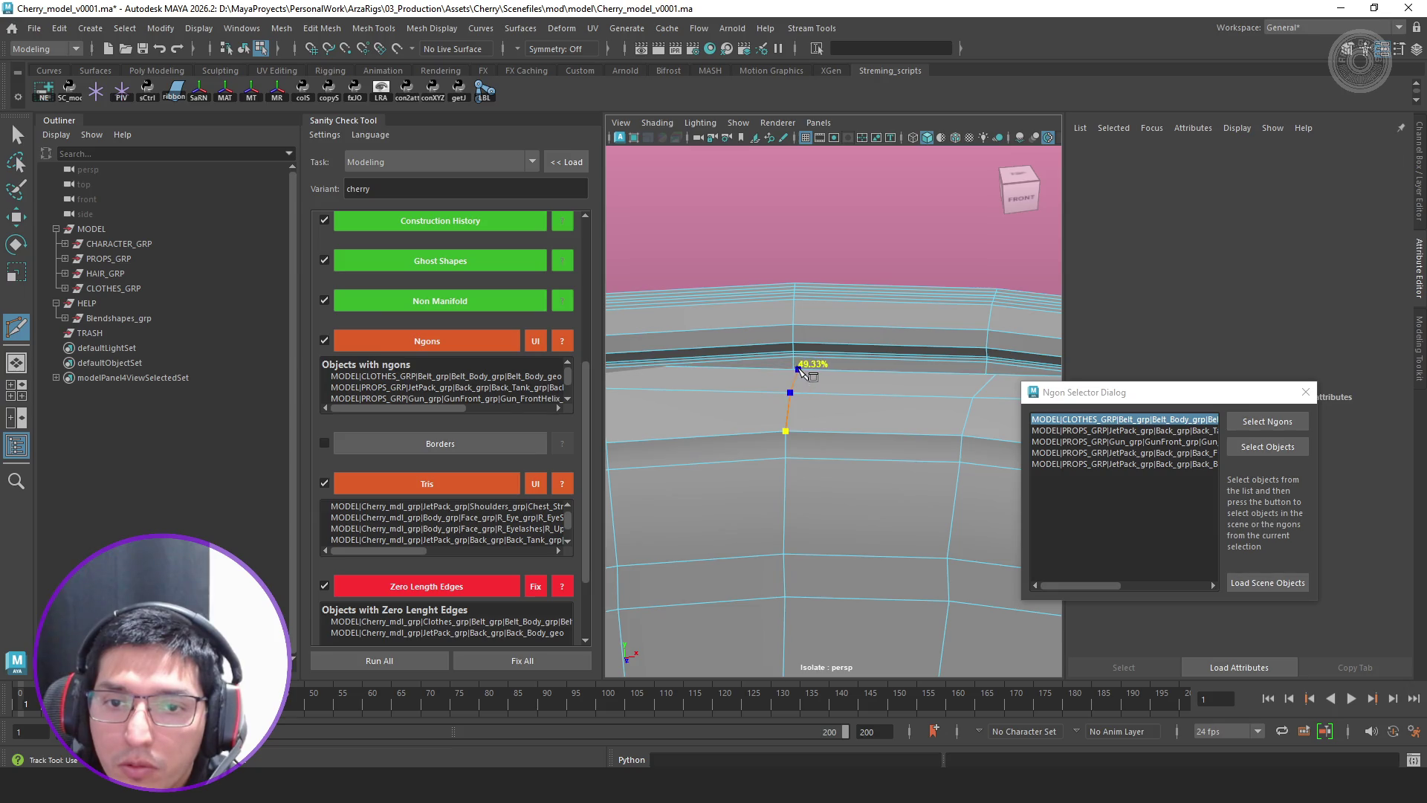
mouse_move(794, 367)
alt+mouse_down()
mouse_move(769, 439)
mouse_move(747, 415)
mouse_move(791, 63)
alt+mouse_up()
scroll(742, 410, up, 3)
key(q)
Enable Topology symmetry on Belt_Body_geo using a centre belt edge as the seam
click(722, 412)
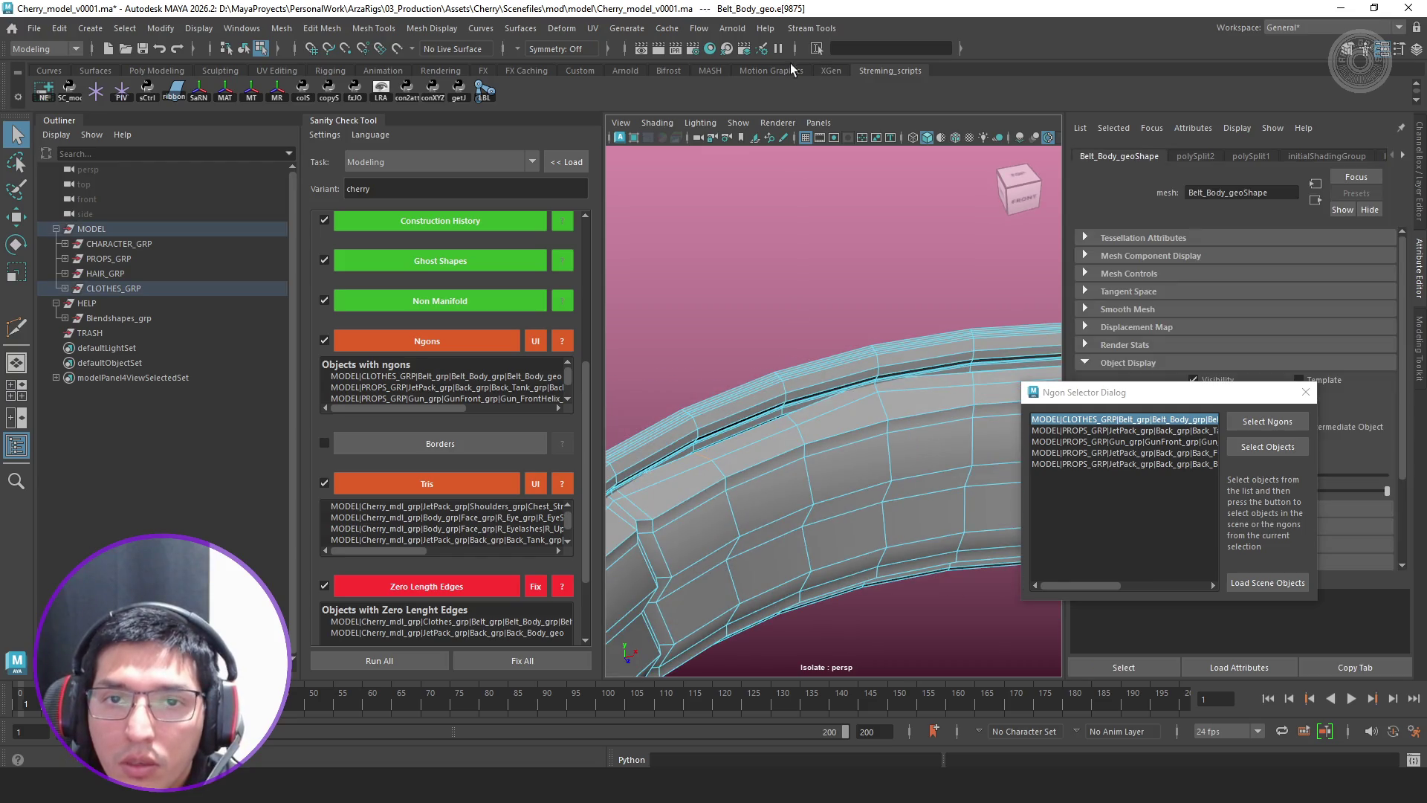
click(515, 48)
click(574, 159)
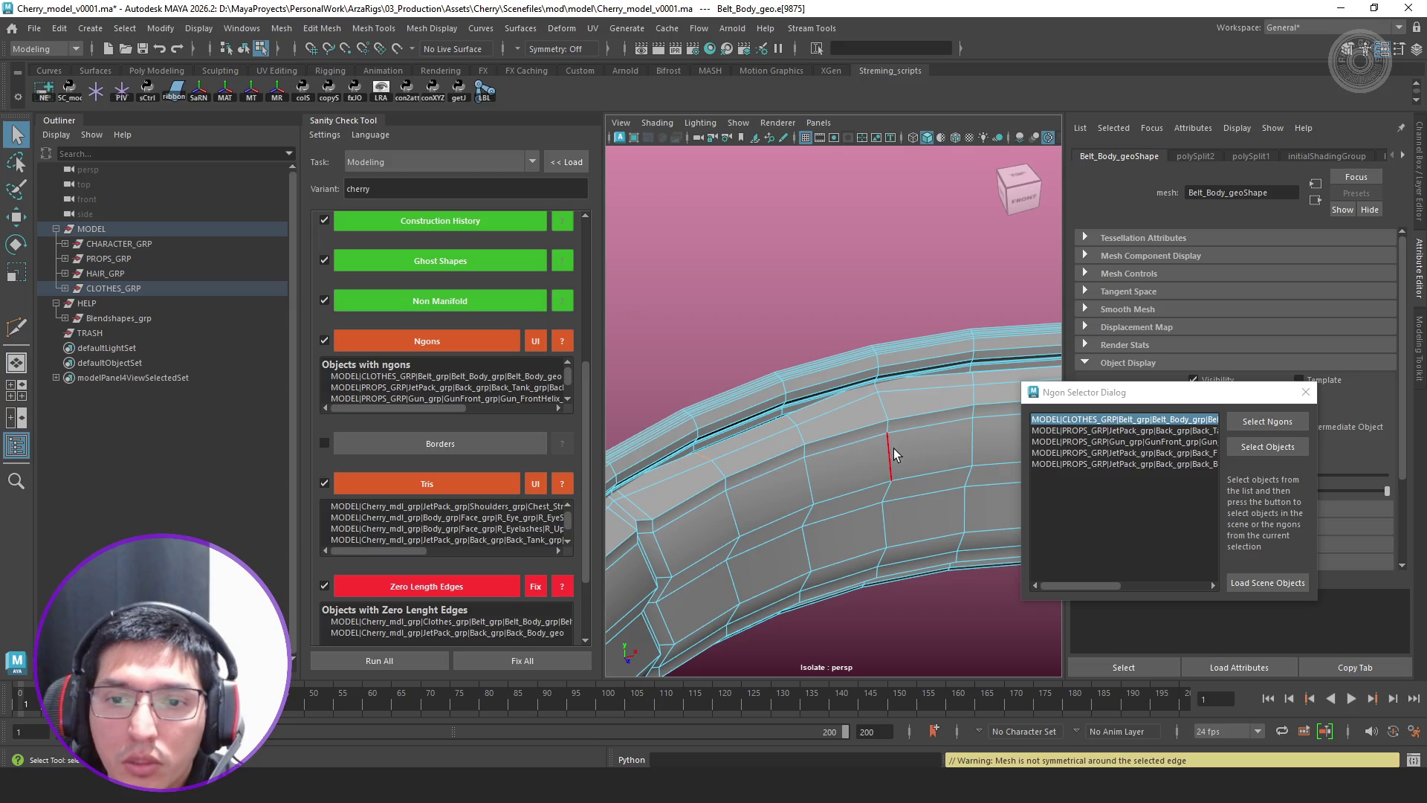
click(894, 449)
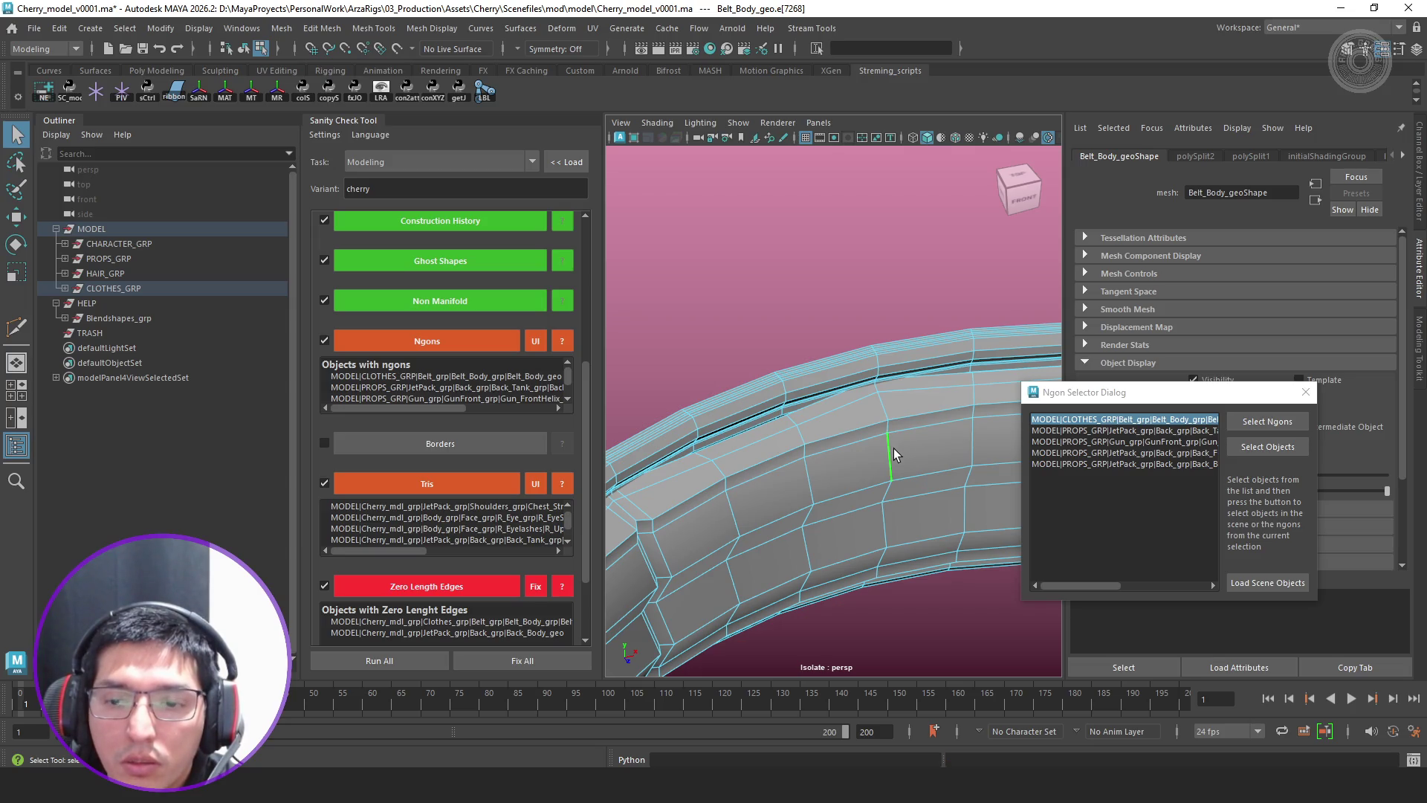
alt+drag(840, 440, 686, 442)
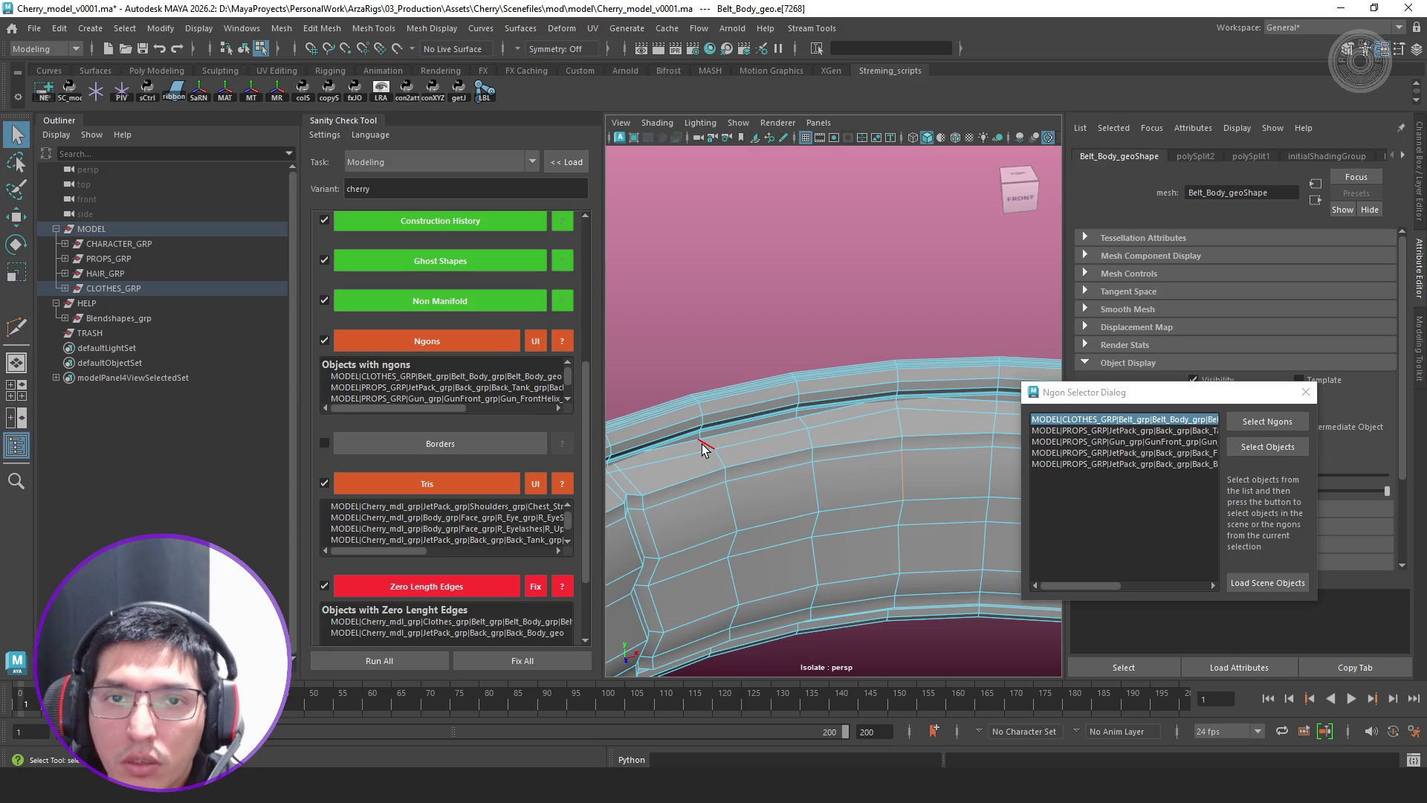
click(515, 52)
click(575, 162)
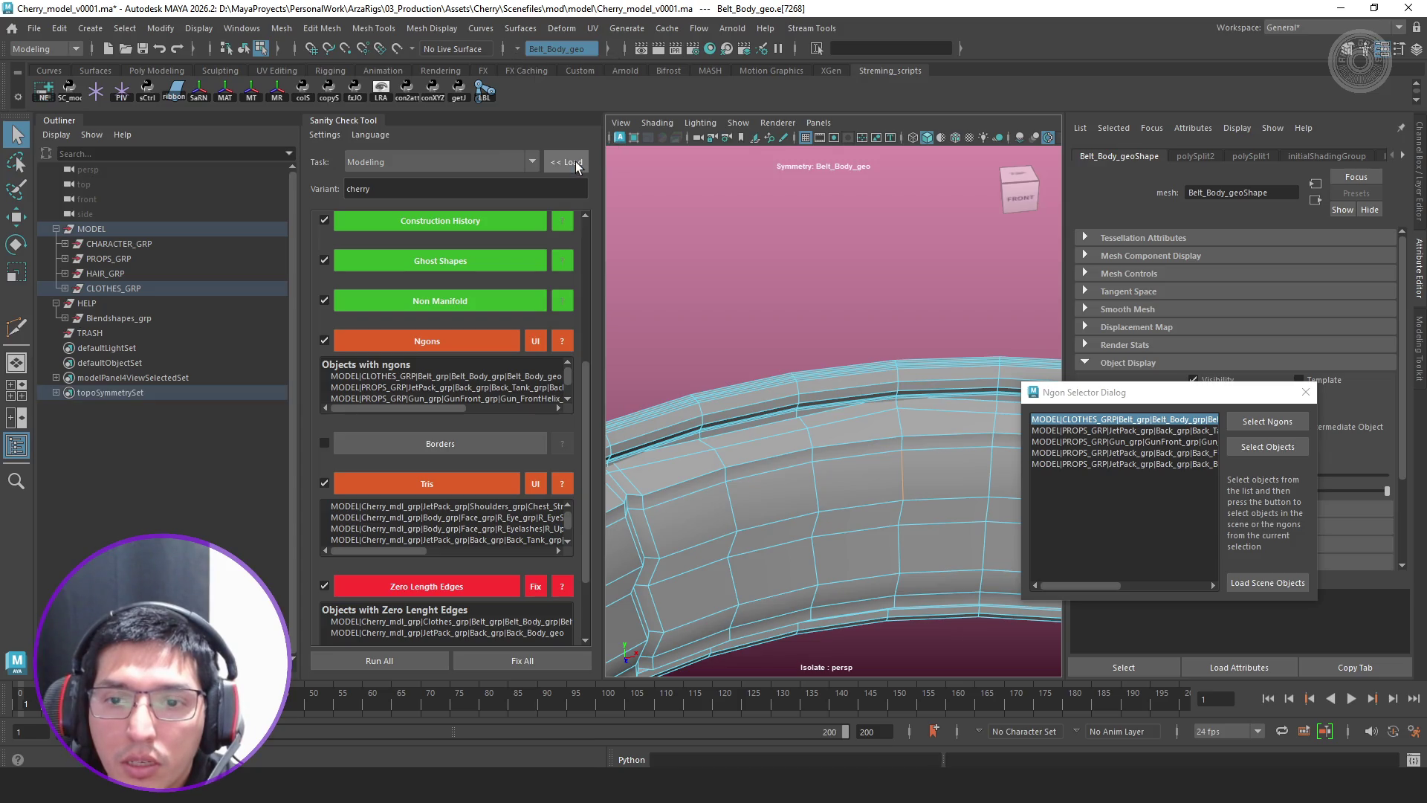
Select a belt edge near the new cut and raise it slightly with the Move tool
click(704, 447)
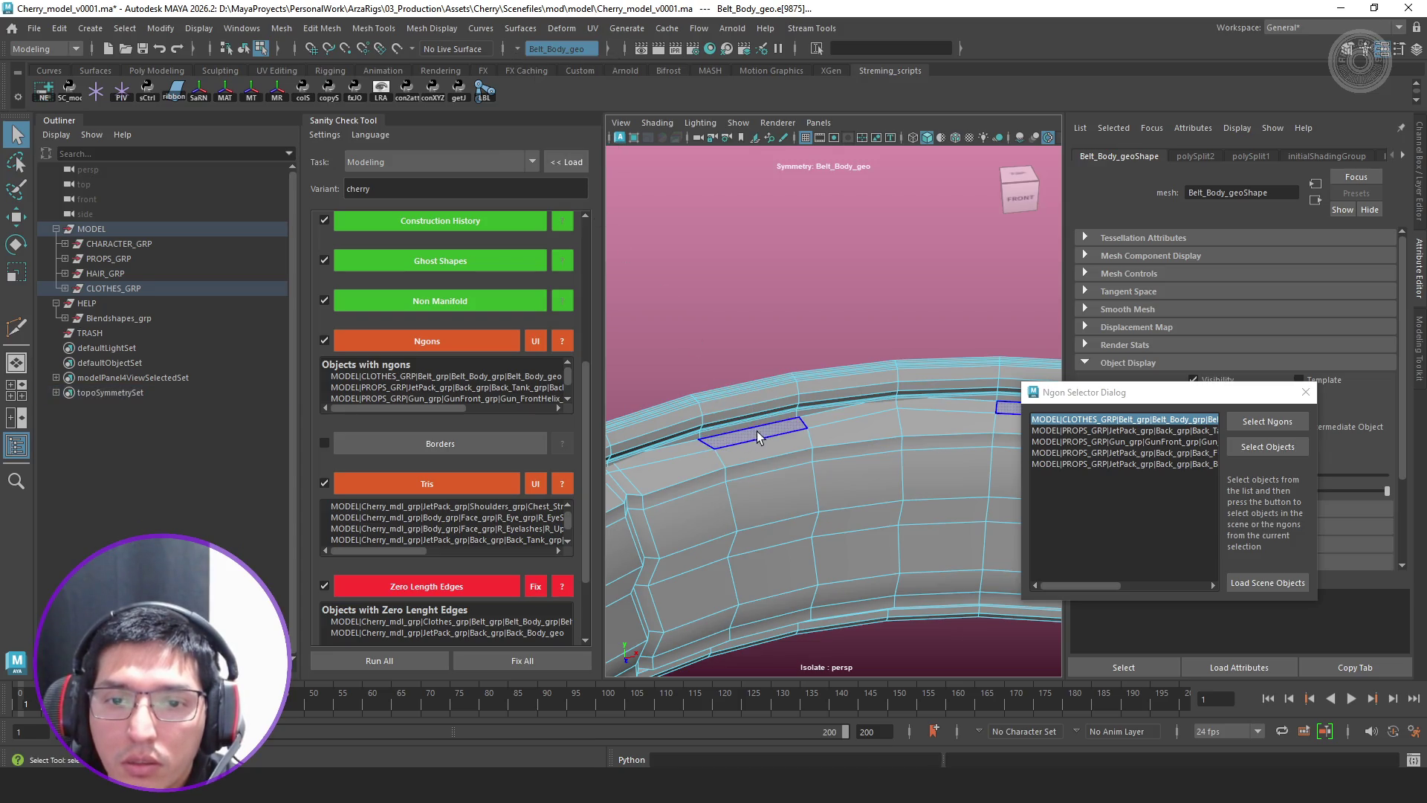
key(w)
alt+drag(704, 447, 802, 422)
drag(712, 410, 710, 415)
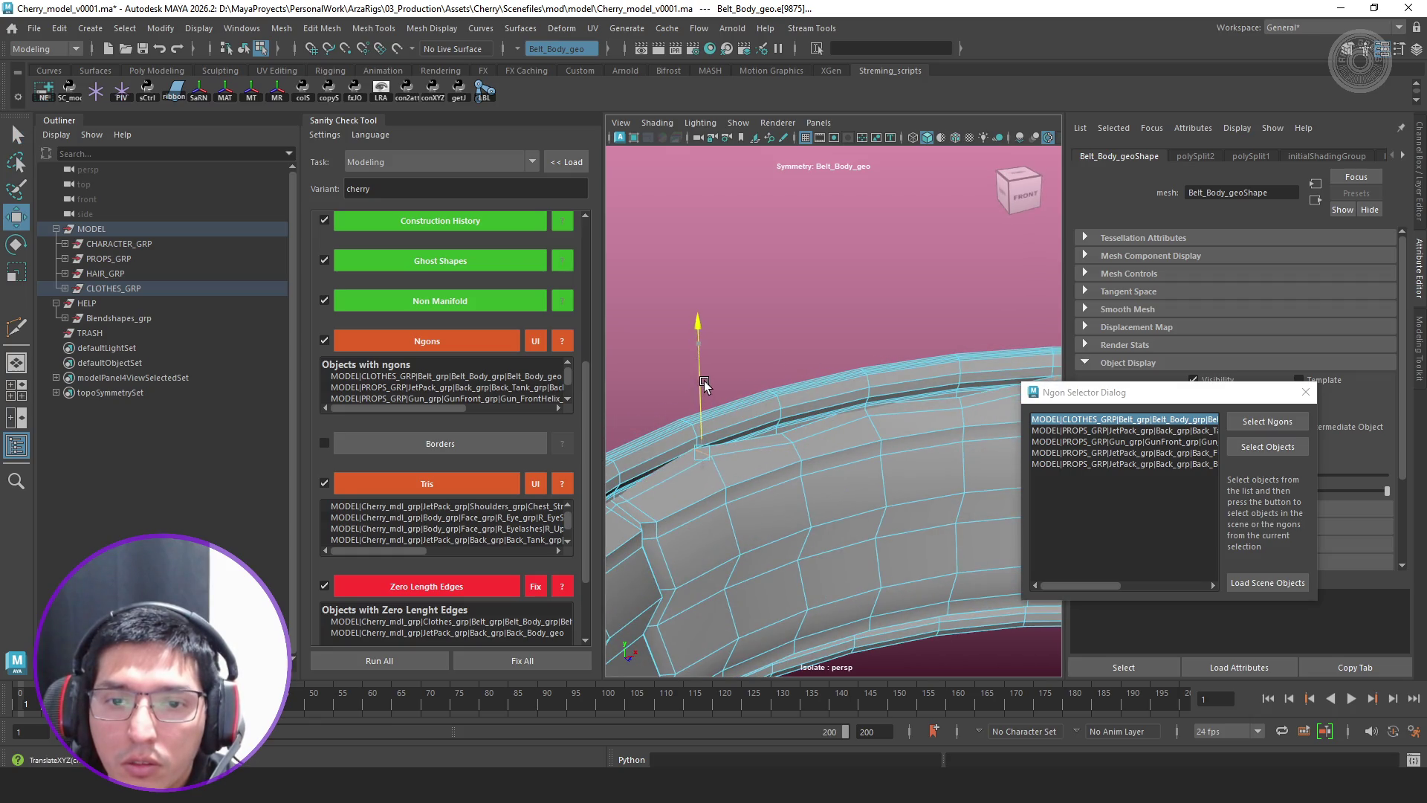
key(q)
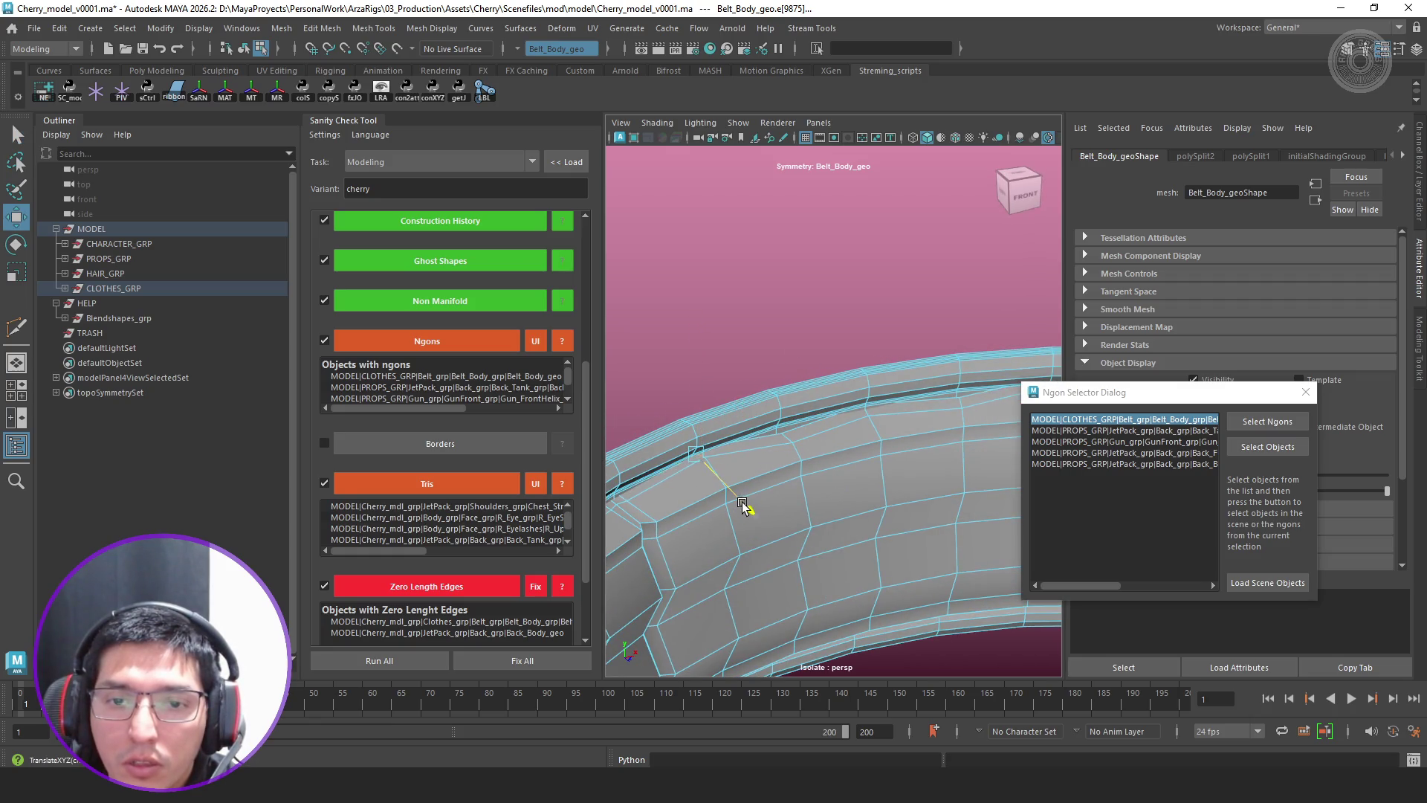
Raise the neighbouring belt edge to match, then return the whole belt to object mode
key(q)
click(785, 441)
key(w)
alt+drag(785, 446, 808, 465)
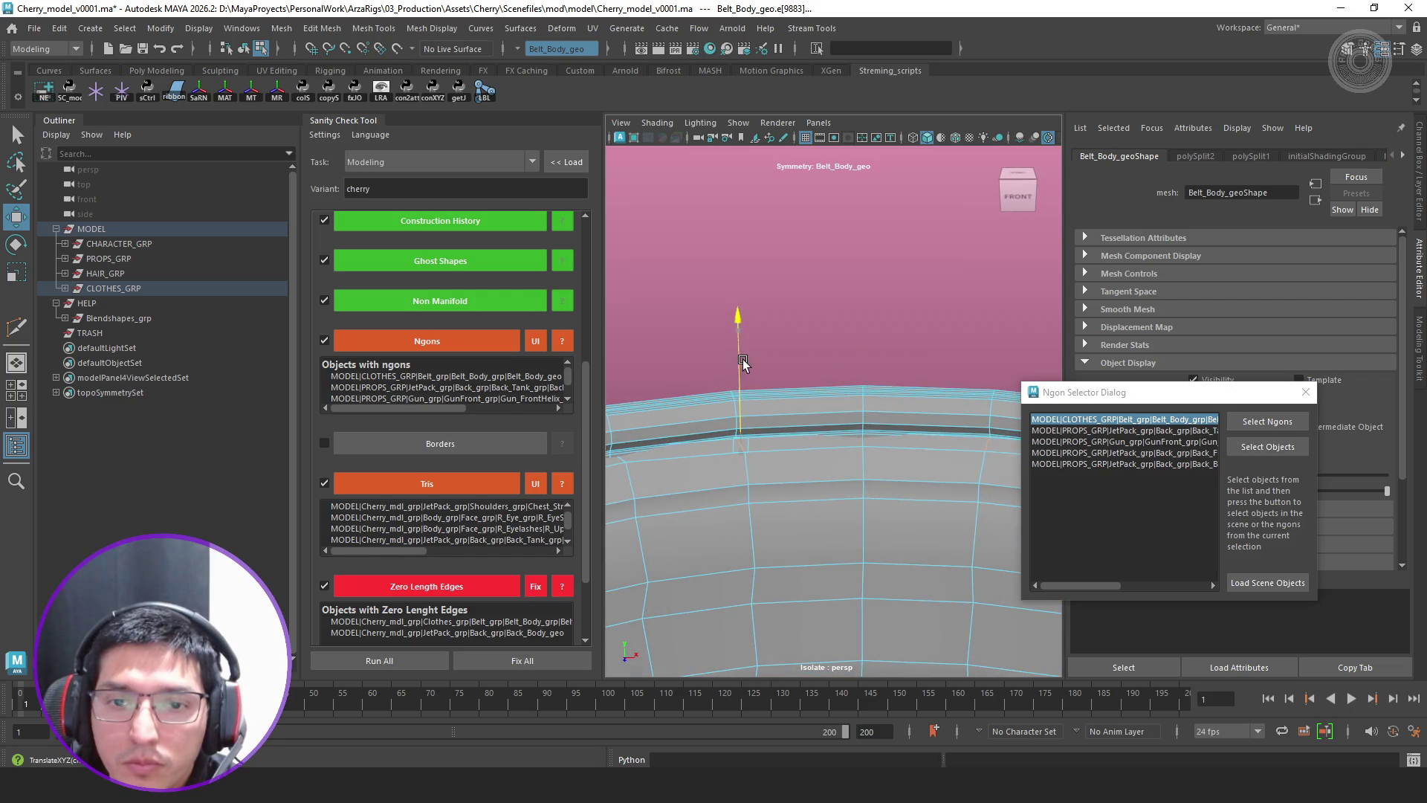
alt+drag(743, 359, 838, 439)
mouse_move(805, 533)
mouse_down()
mouse_move(786, 518)
mouse_move(798, 384)
mouse_up()
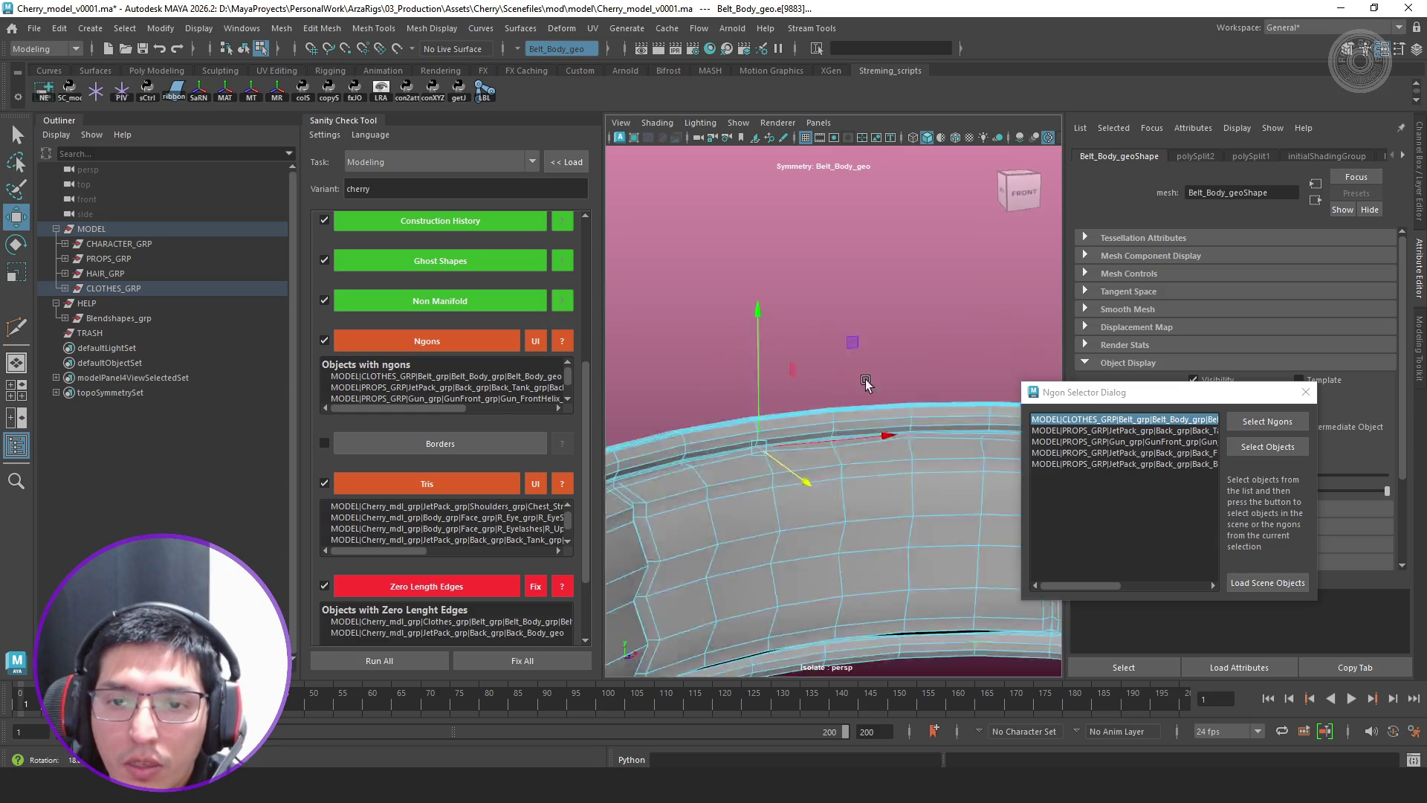
drag(761, 325, 794, 404)
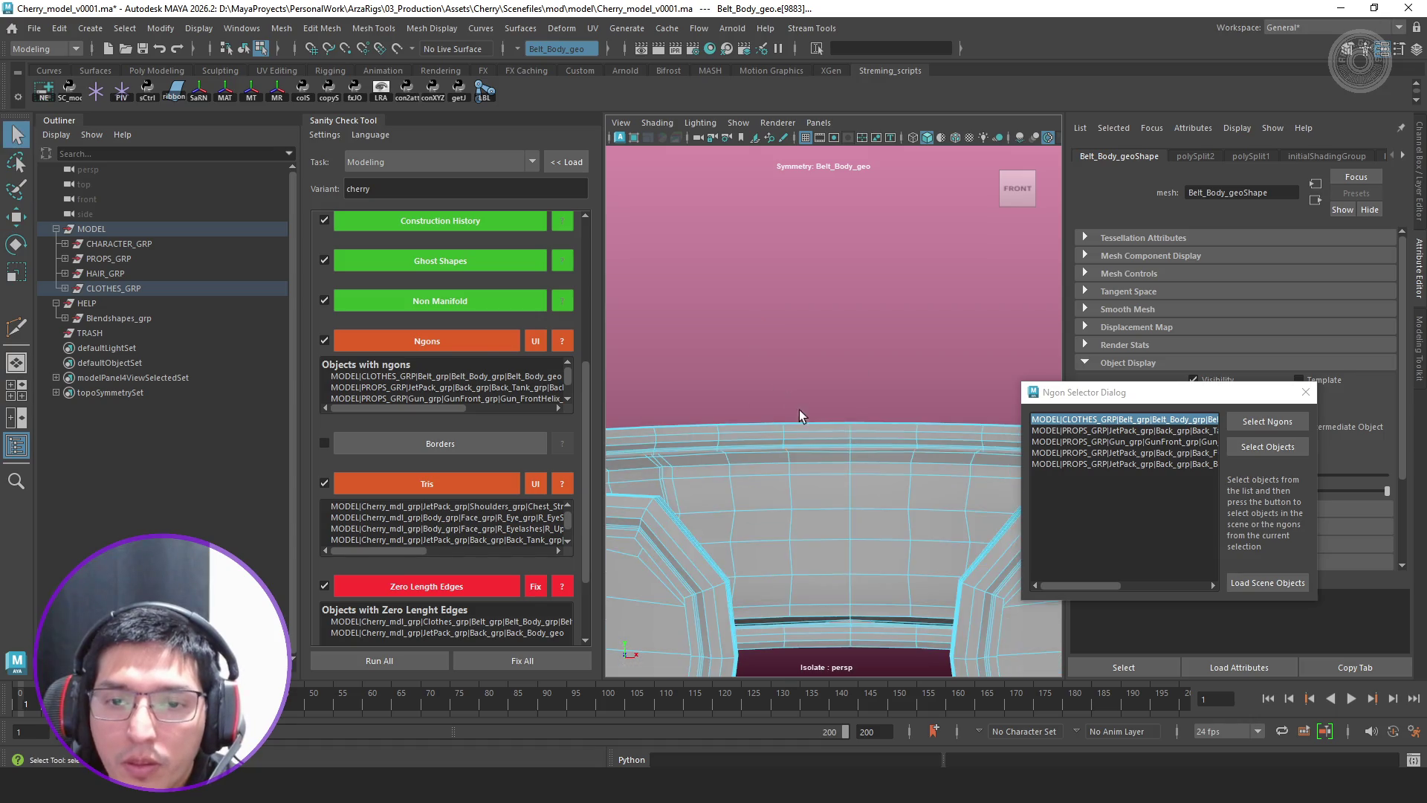
right_drag(797, 345, 884, 291)
mouse_move(827, 539)
alt+mouse_down()
mouse_move(819, 471)
mouse_move(854, 417)
mouse_move(867, 522)
mouse_move(861, 477)
alt+mouse_up()
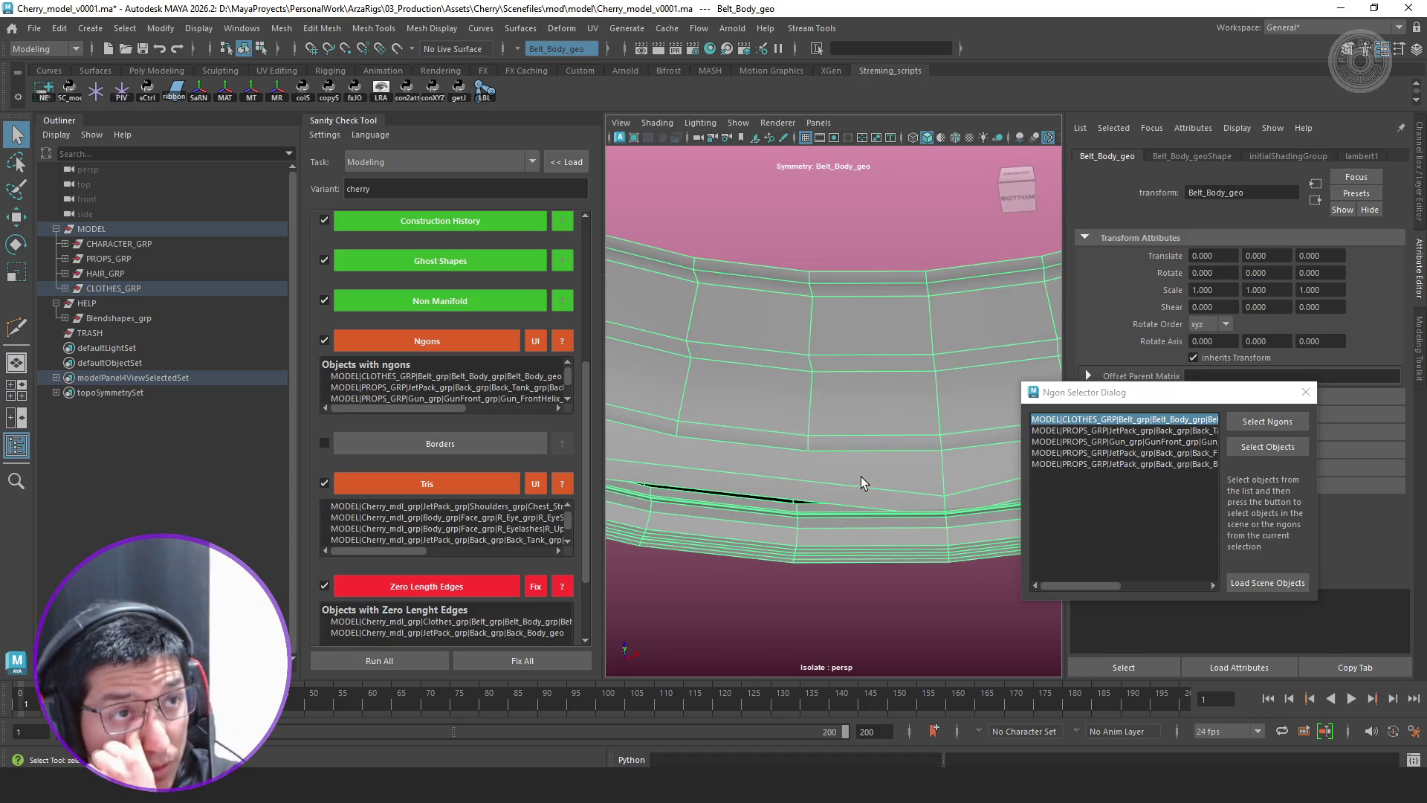
Turn symmetry off and cut a multi-point edge across the belt's underside faces, committing it
click(519, 50)
click(575, 60)
scroll(778, 385, up, 1)
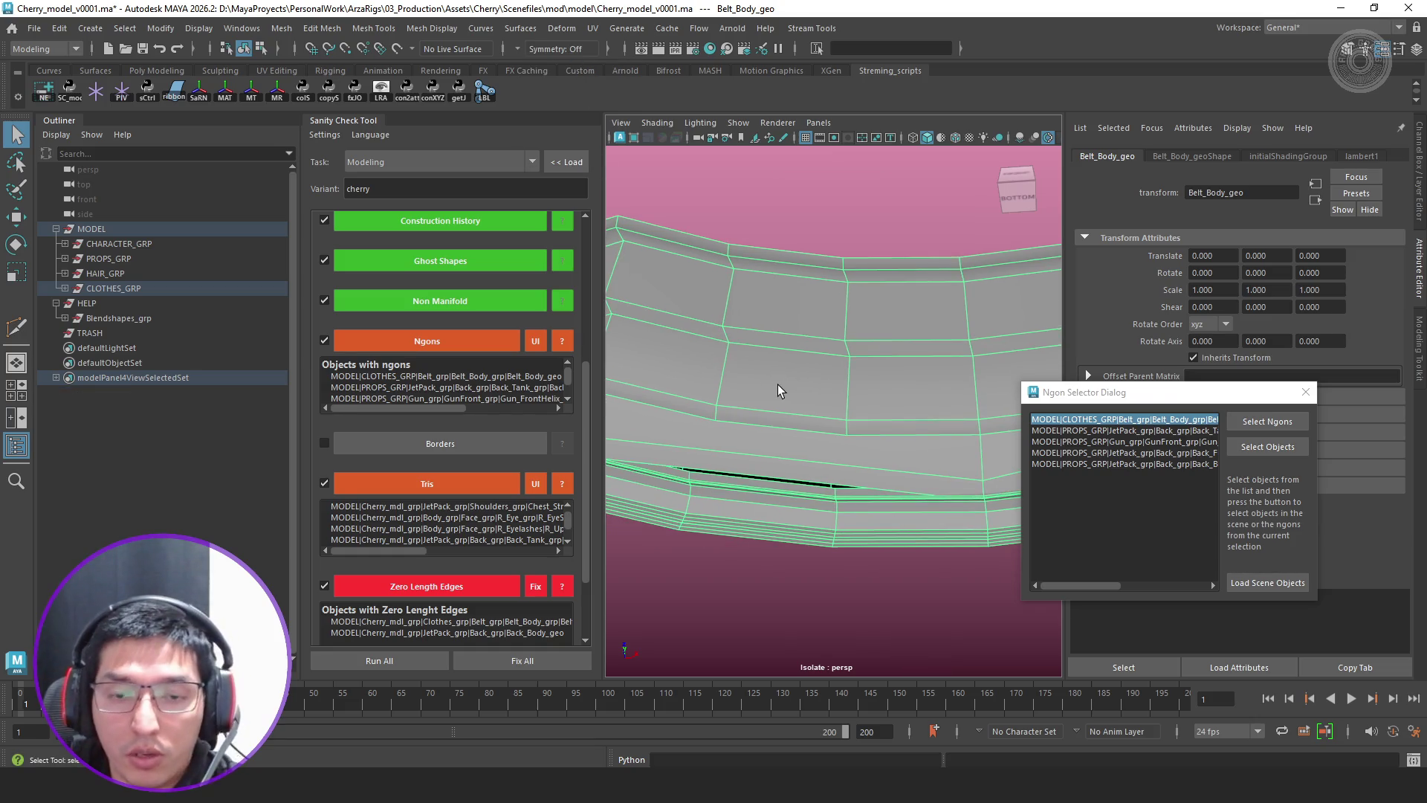
key(y)
scroll(732, 455, up, 2)
scroll(747, 446, up, 2)
alt+drag(742, 446, 733, 462)
click(700, 468)
click(737, 457)
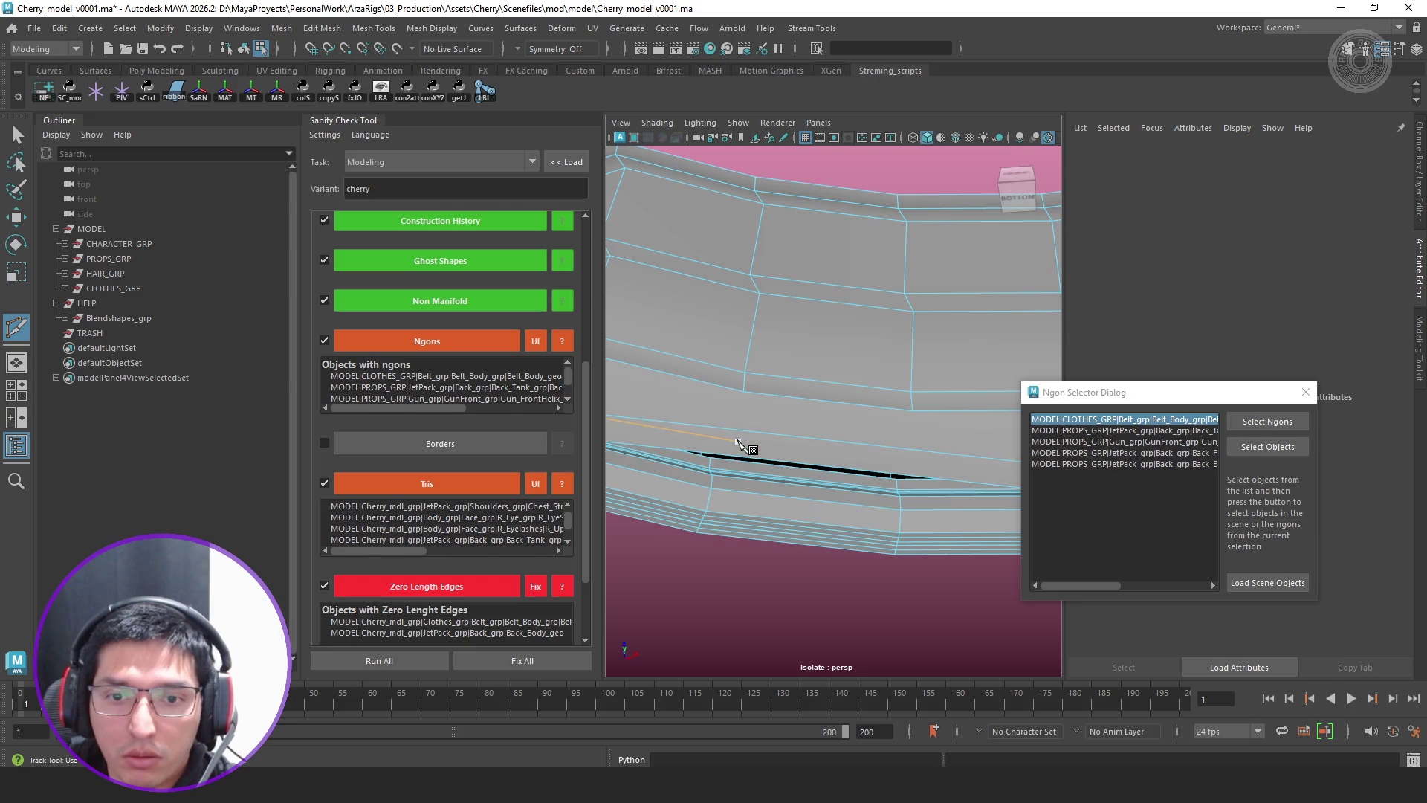
click(743, 392)
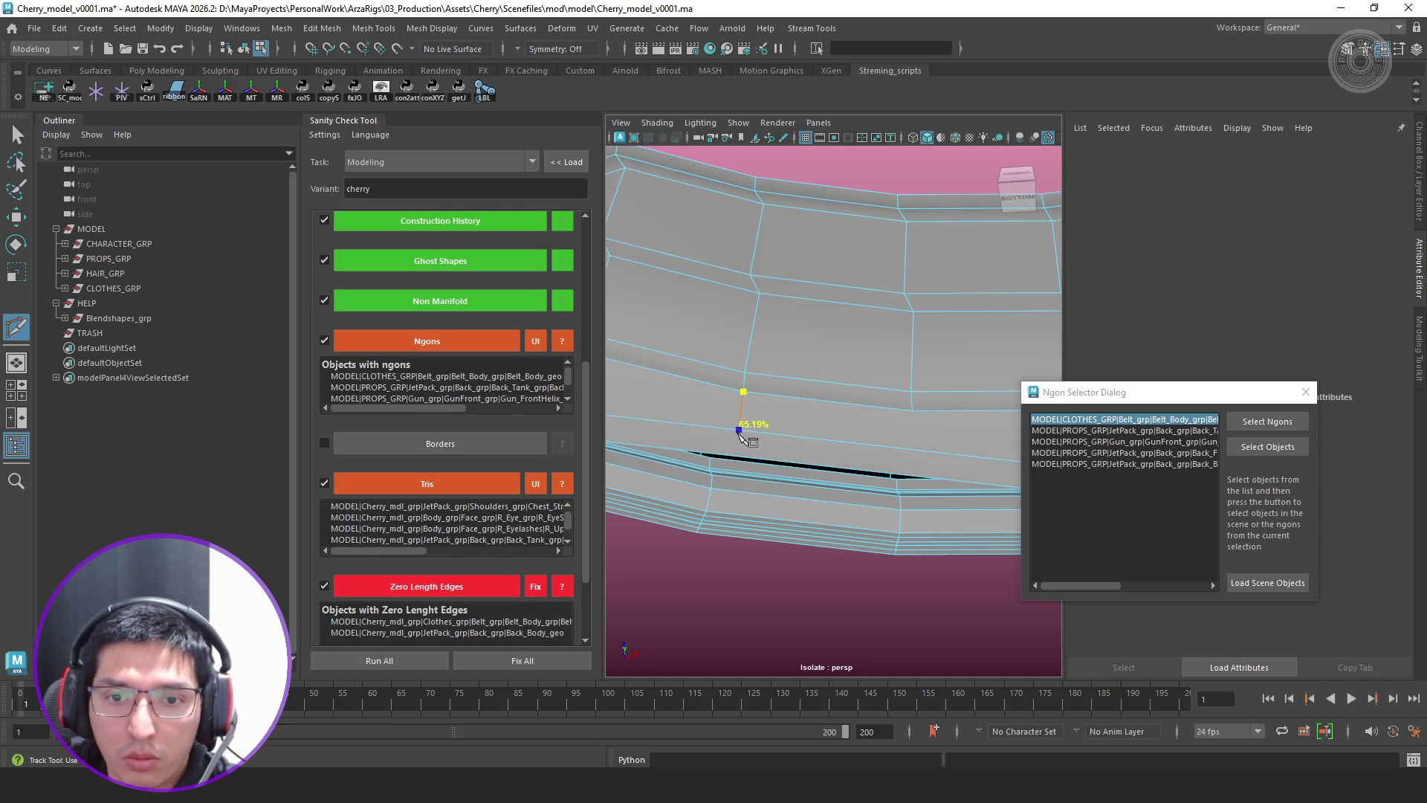
click(736, 435)
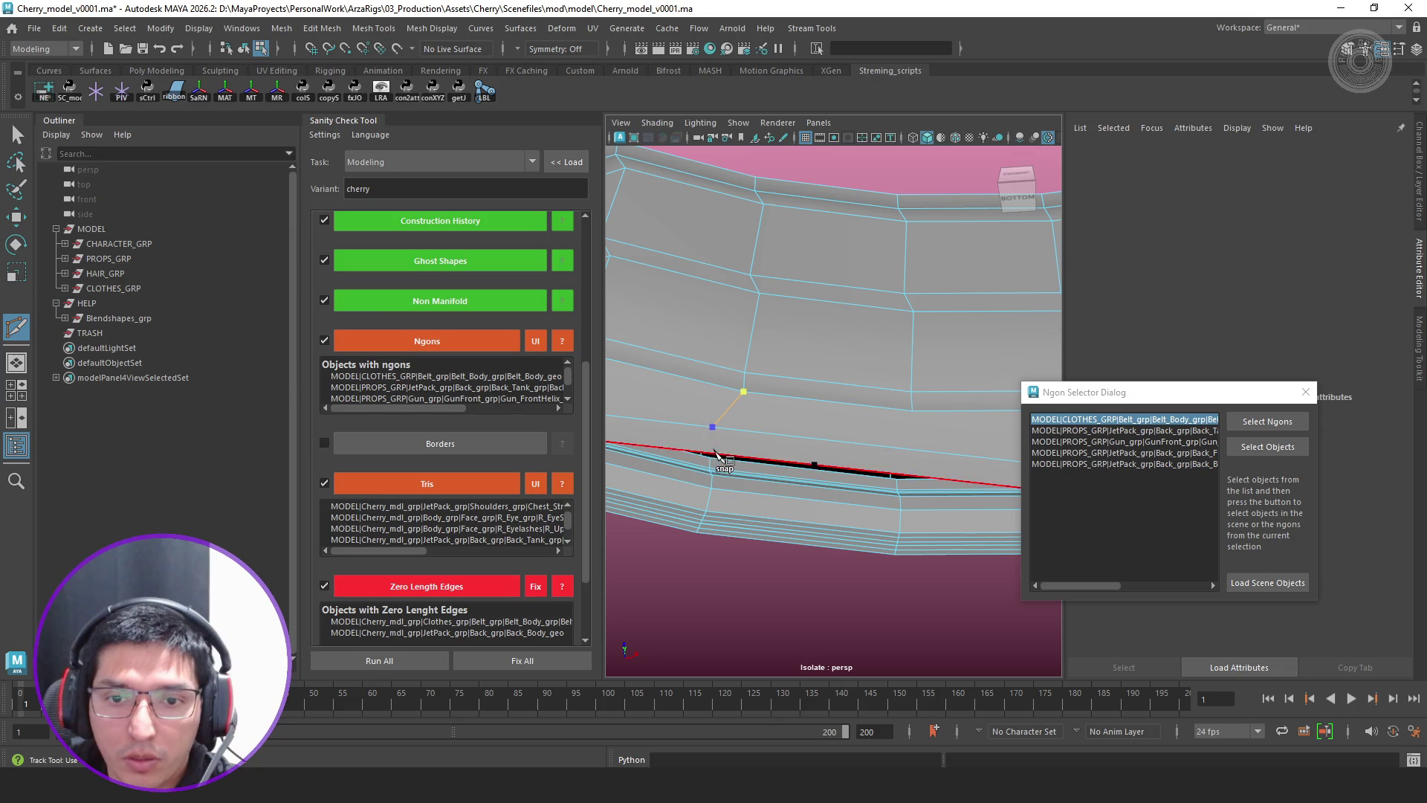
click(818, 465)
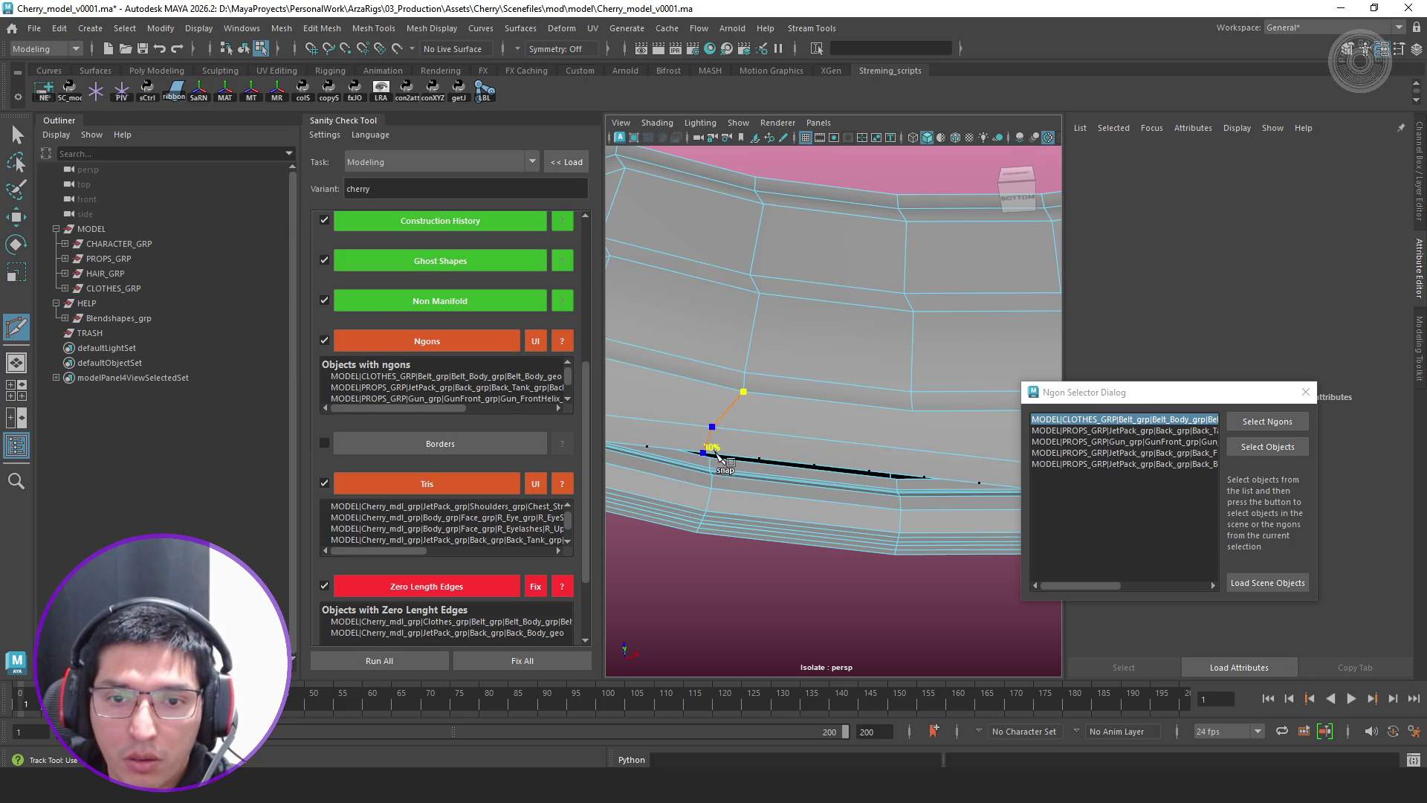
alt+drag(713, 458, 892, 433)
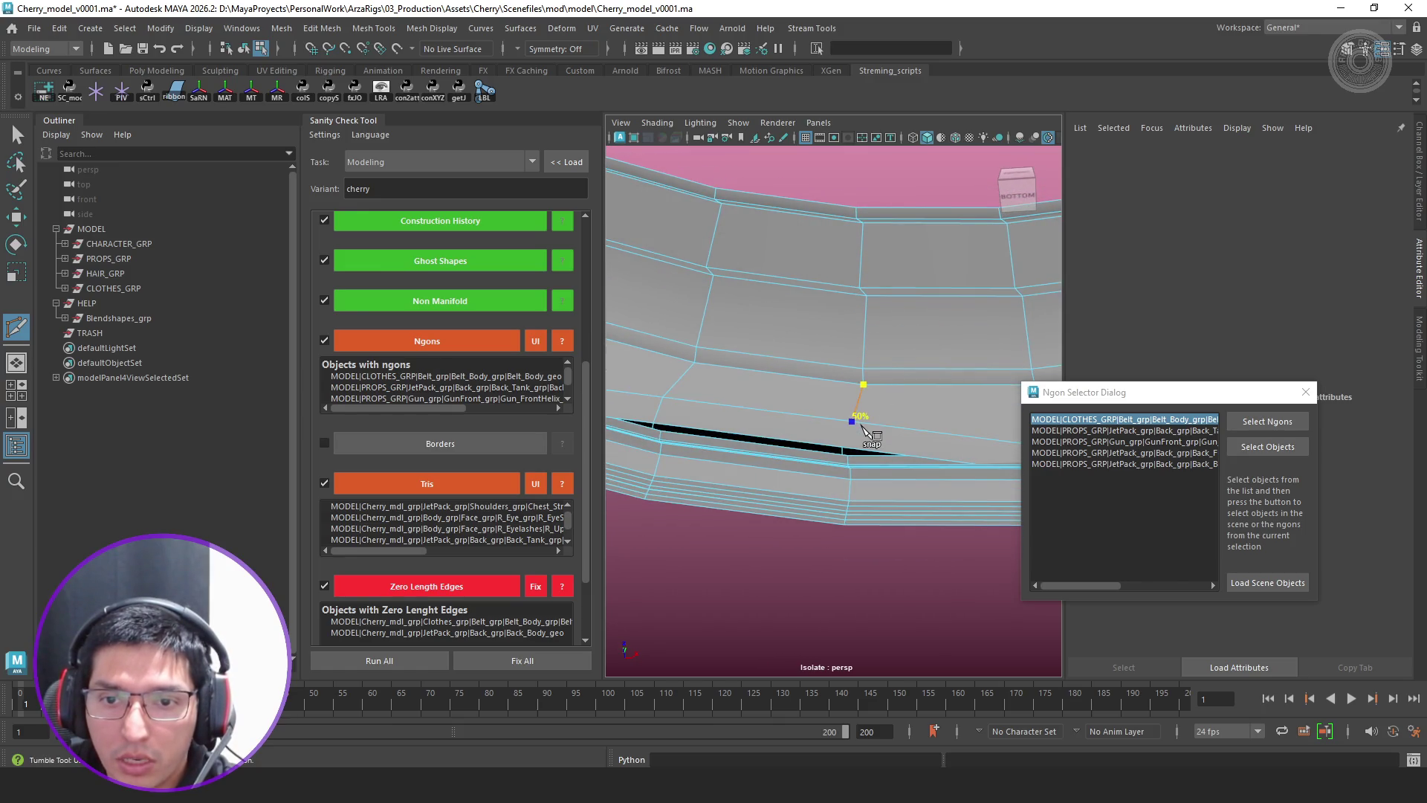
click(882, 432)
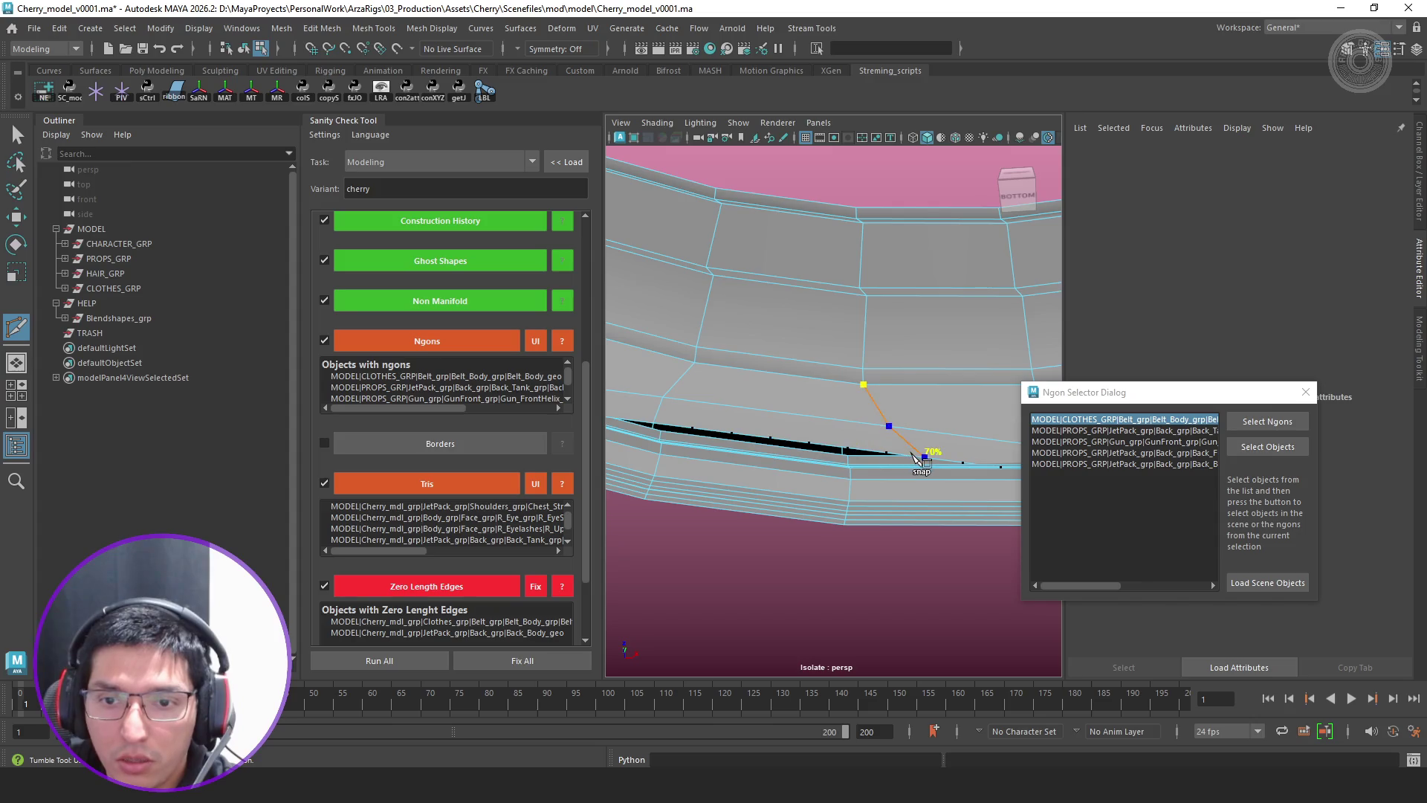
key(Return)
Cut another edge down a belt face toward the dark seam and finish cutting
mouse_move(894, 452)
alt+mouse_down()
mouse_move(728, 453)
mouse_move(798, 467)
alt+mouse_up()
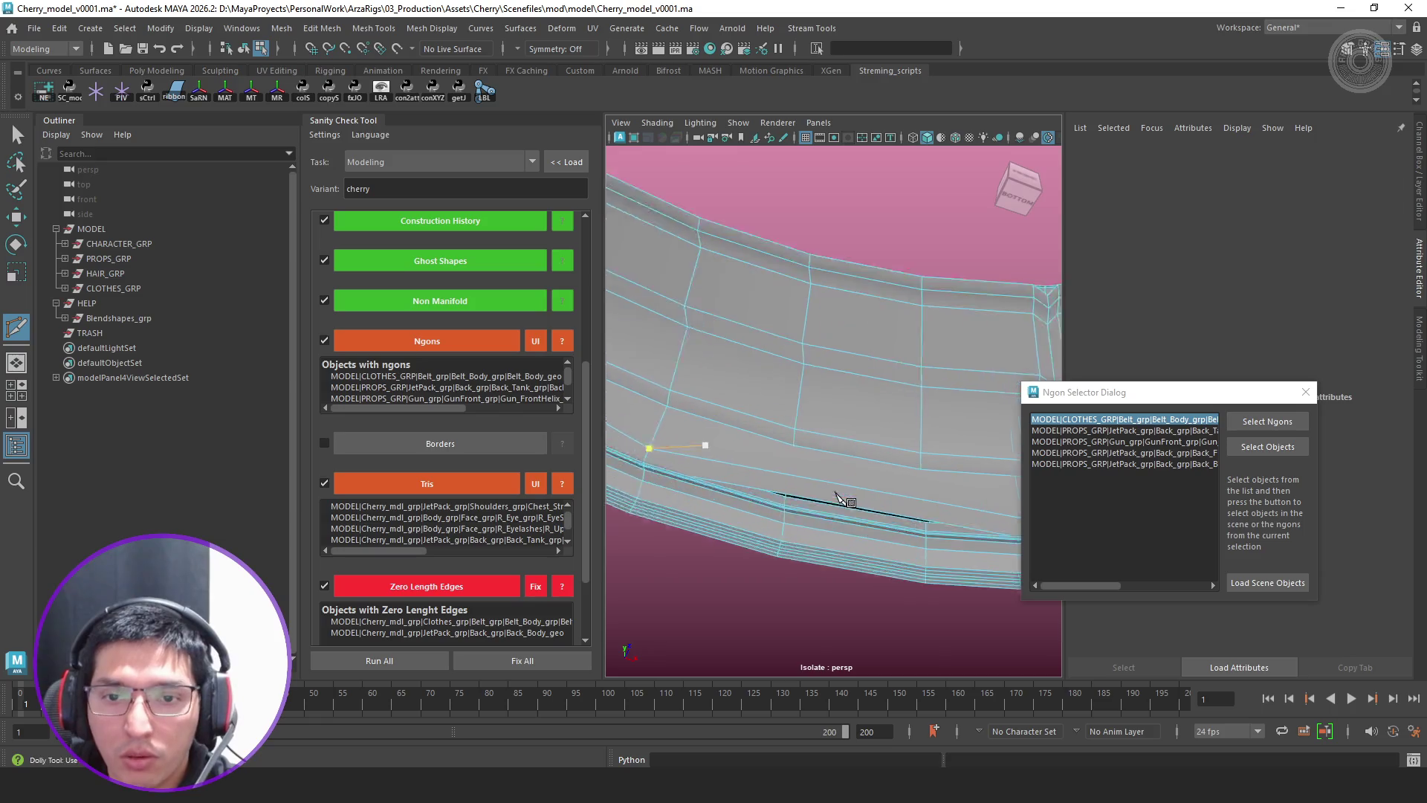
click(772, 437)
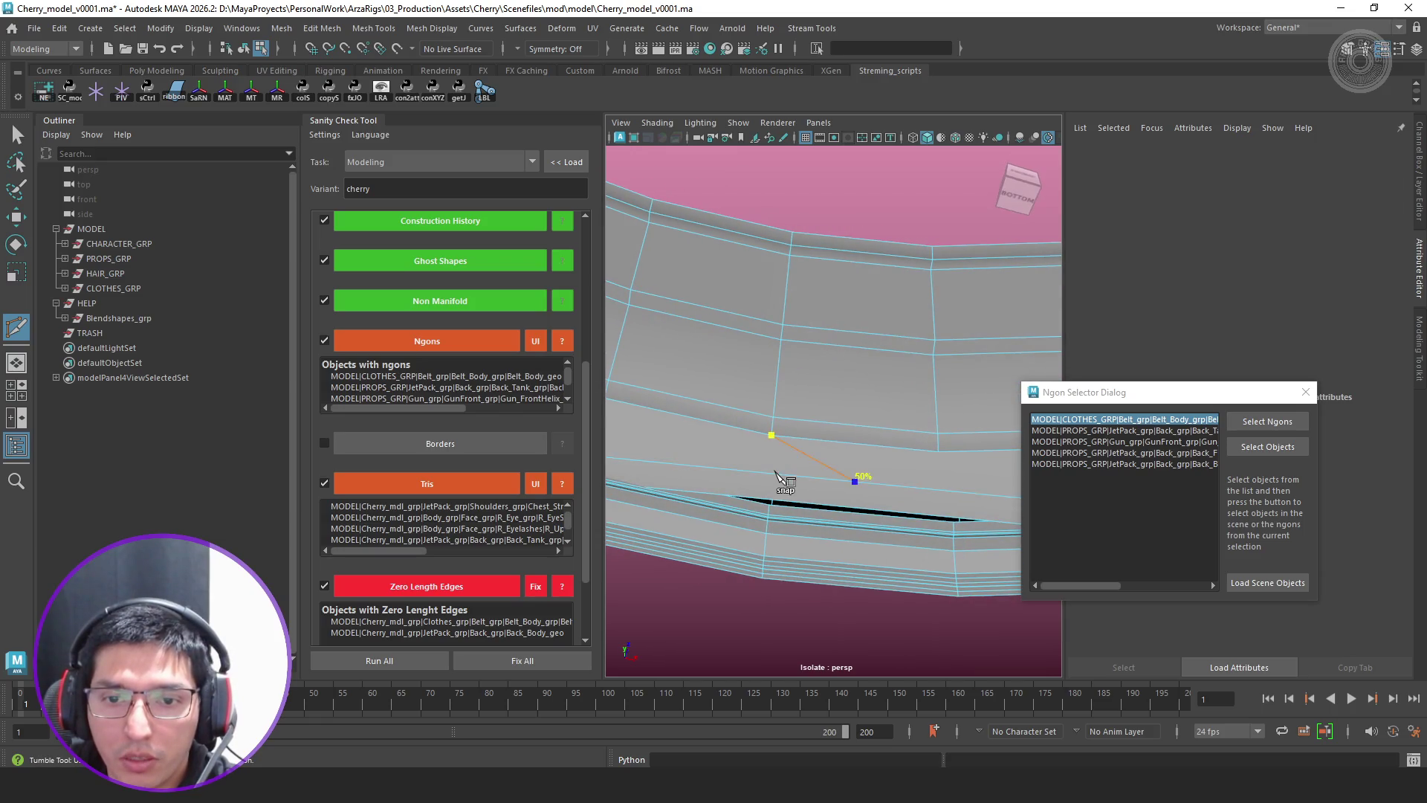
click(765, 477)
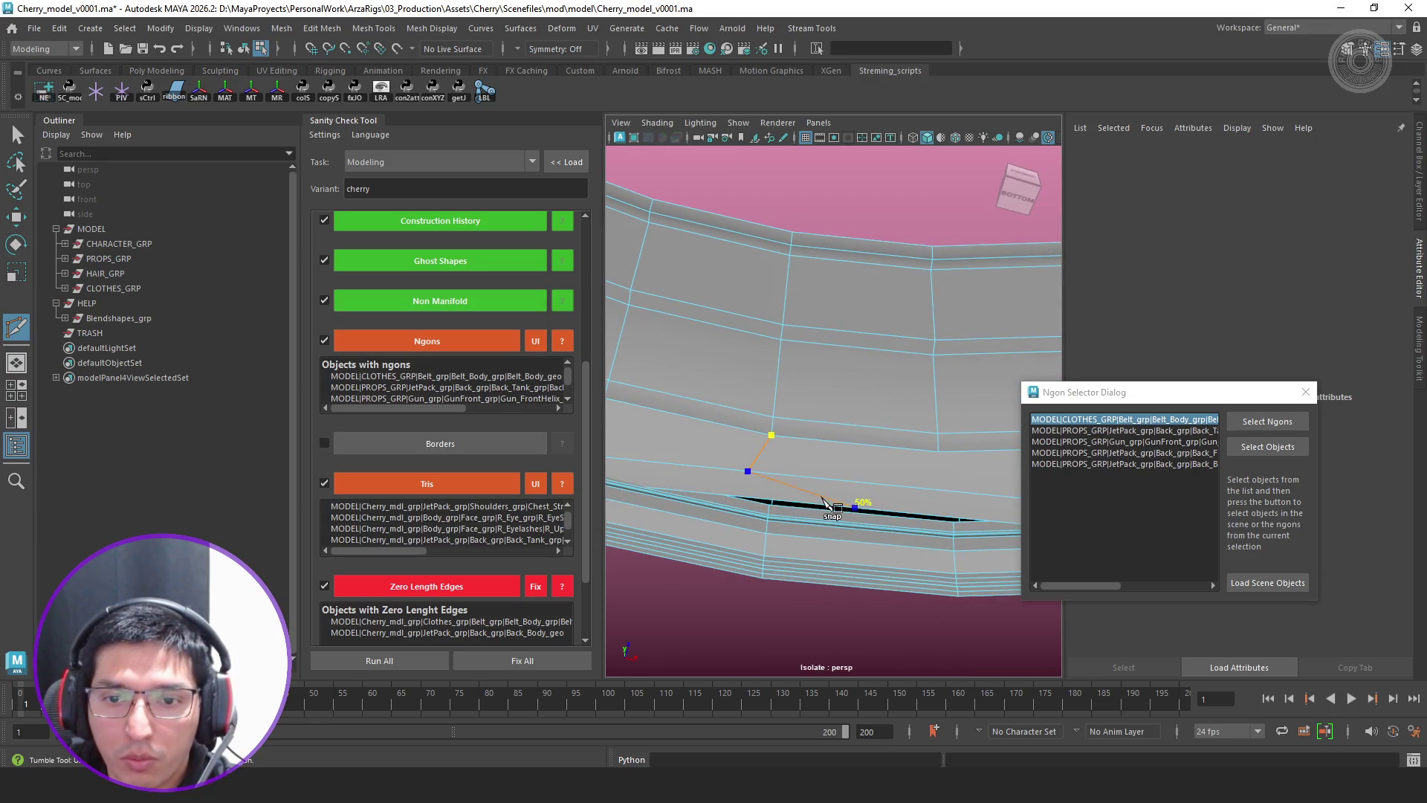
click(765, 508)
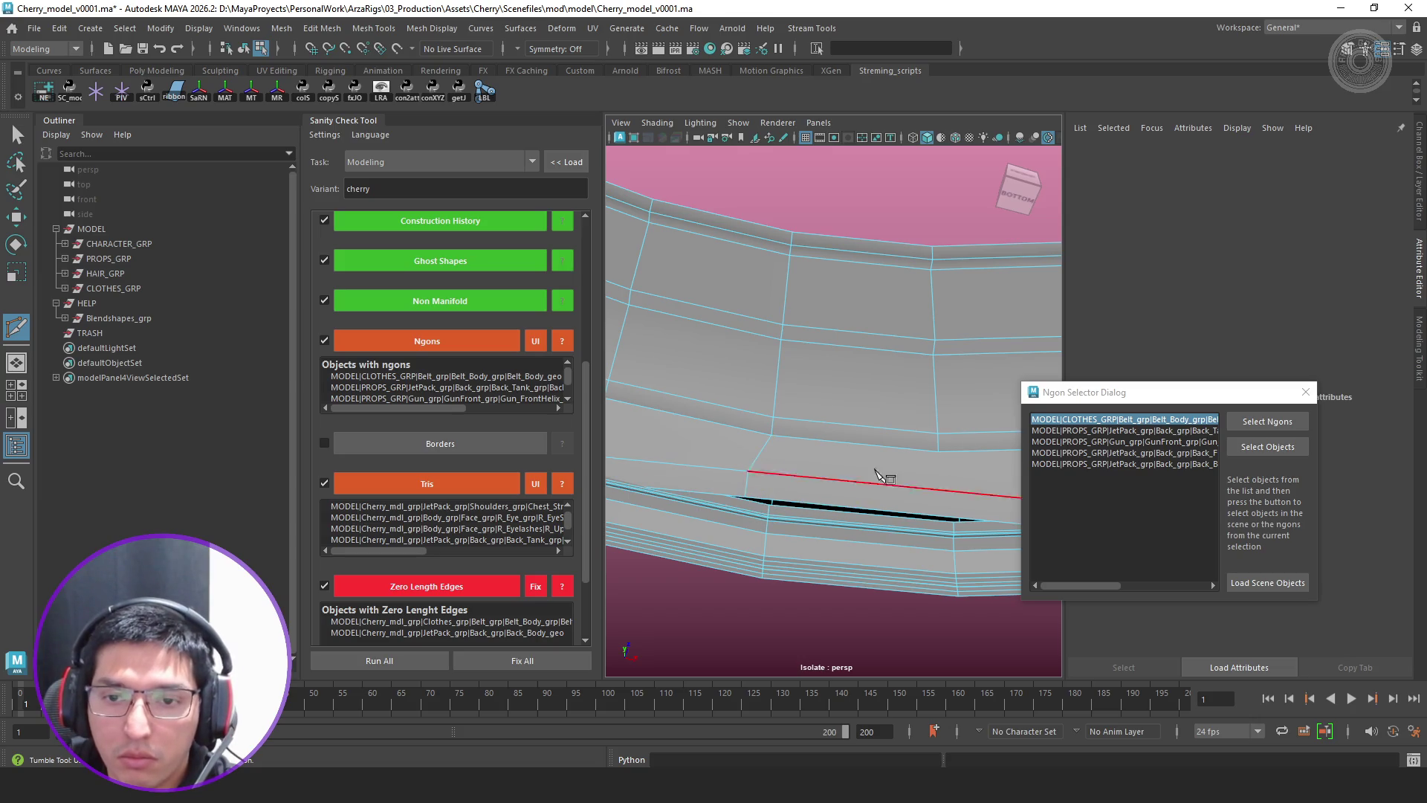
alt+middle_drag(939, 455, 881, 460)
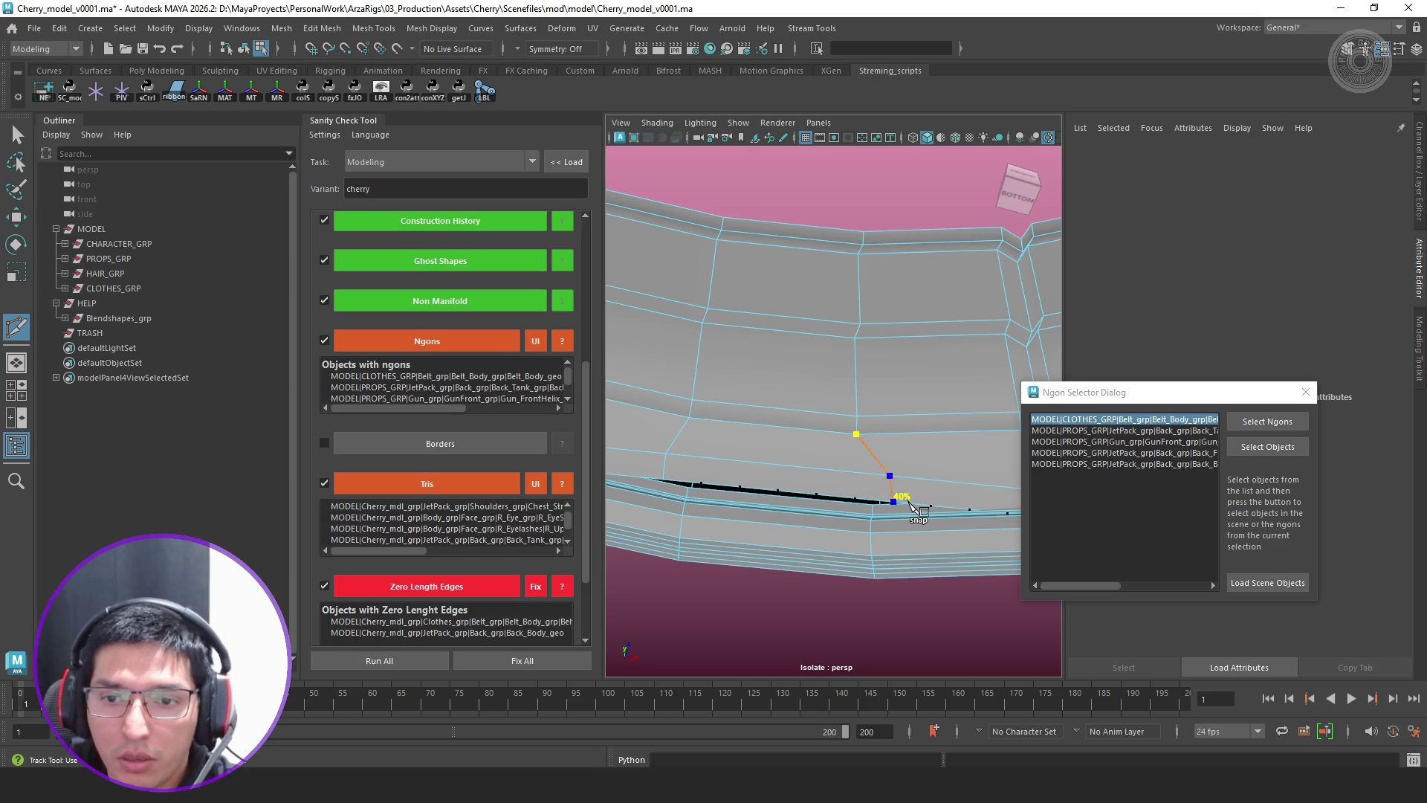
key(q)
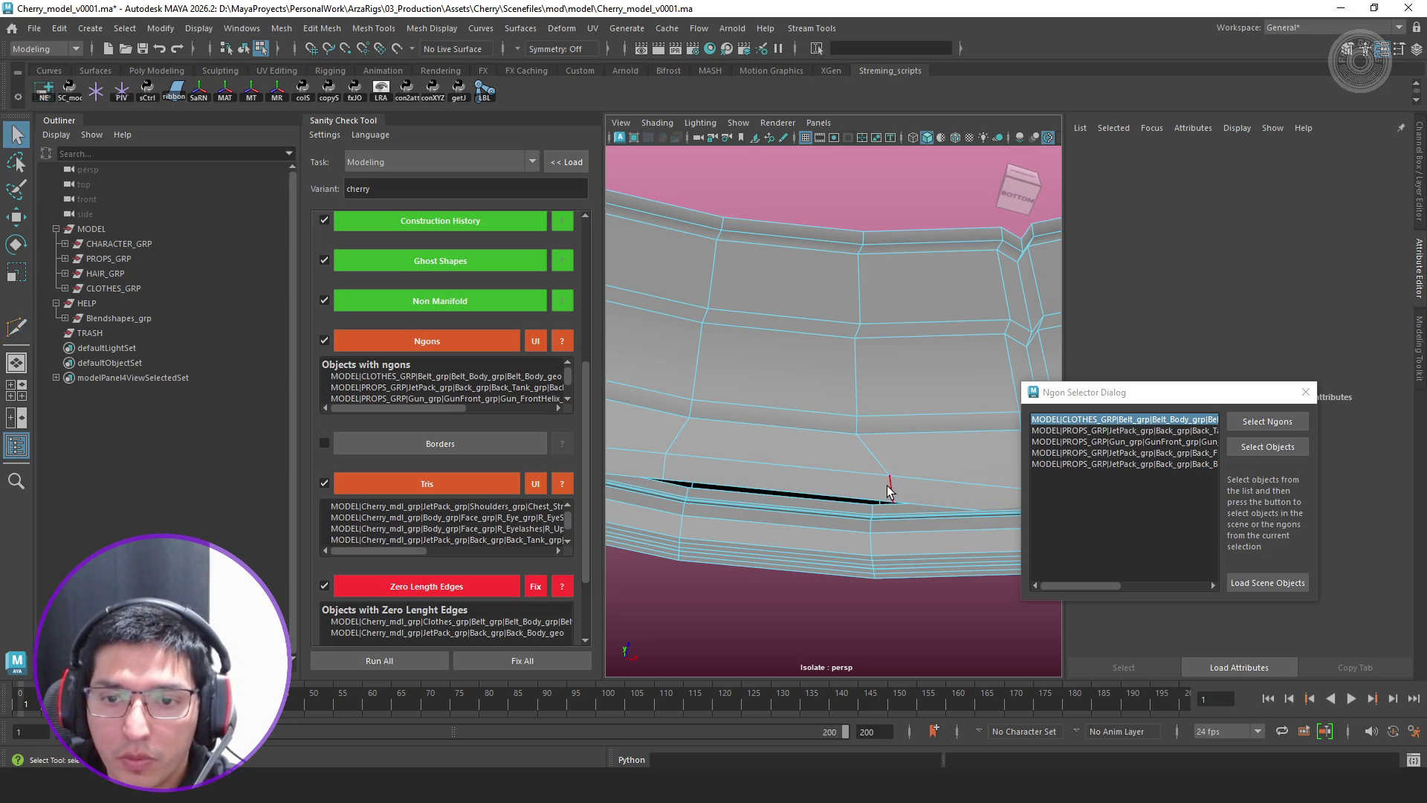
Re-enable Topology symmetry on Belt_Body_geo from a seam edge
click(885, 485)
mouse_move(886, 484)
alt+mouse_down()
mouse_move(772, 435)
mouse_move(635, 76)
alt+mouse_up()
key(F8)
click(515, 46)
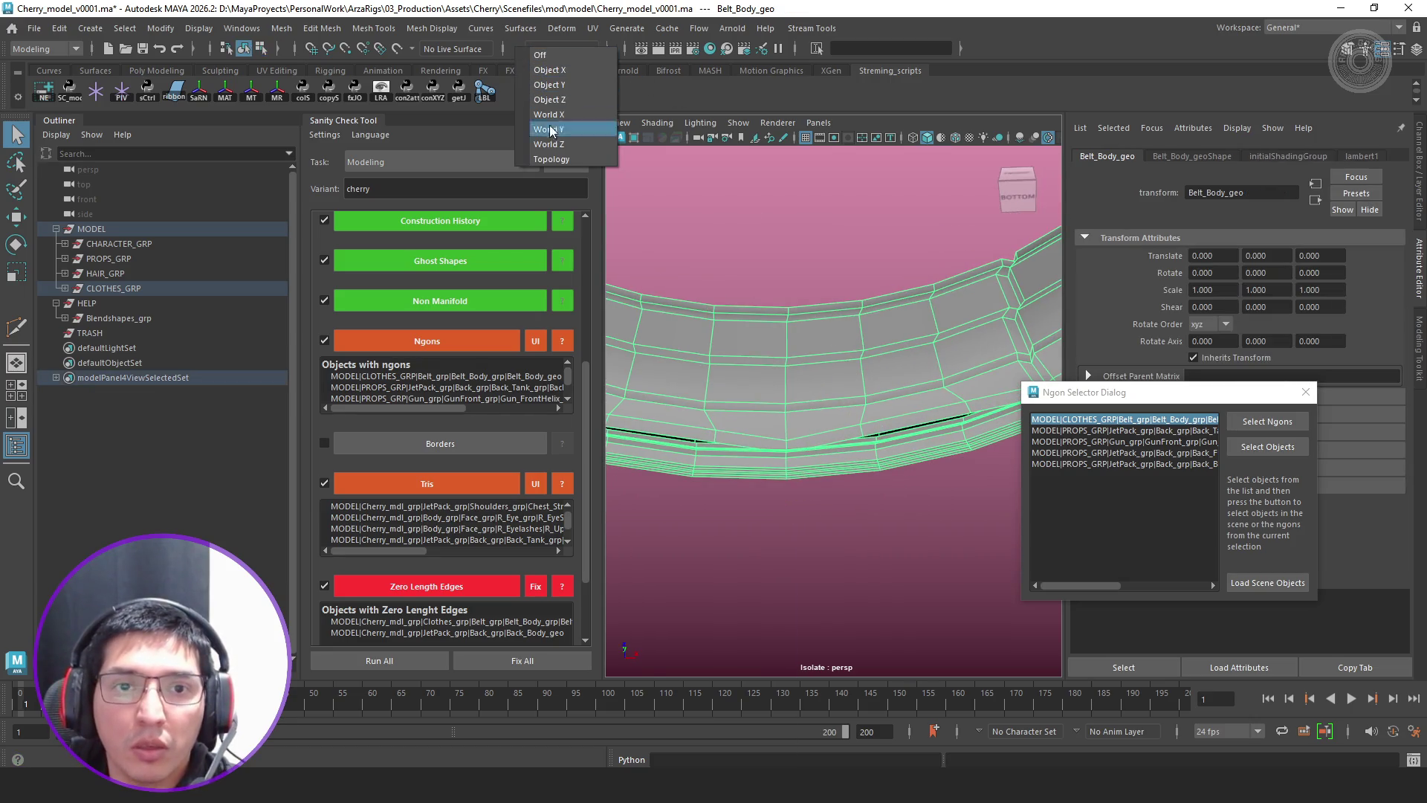
click(567, 157)
click(784, 380)
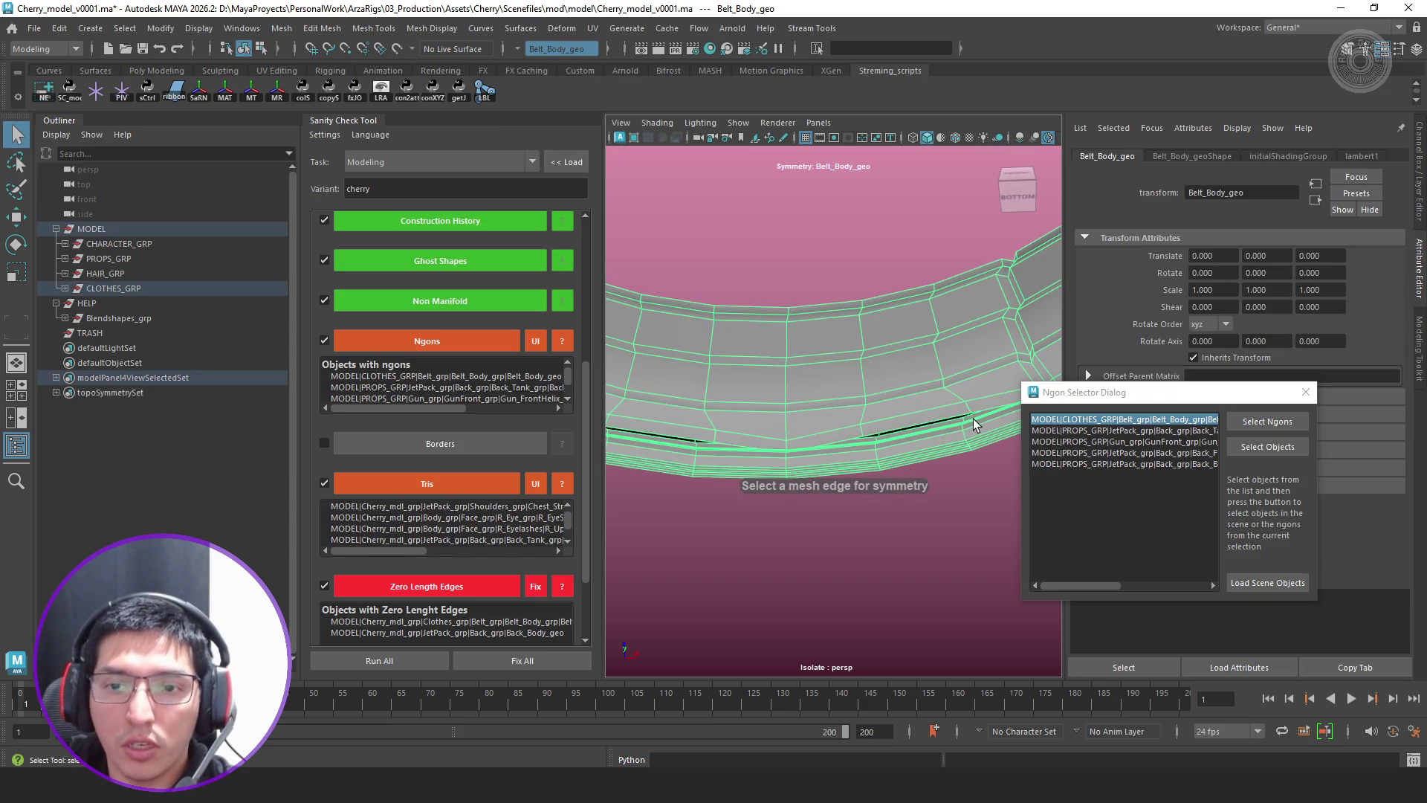
right_drag(935, 349, 956, 292)
click(976, 402)
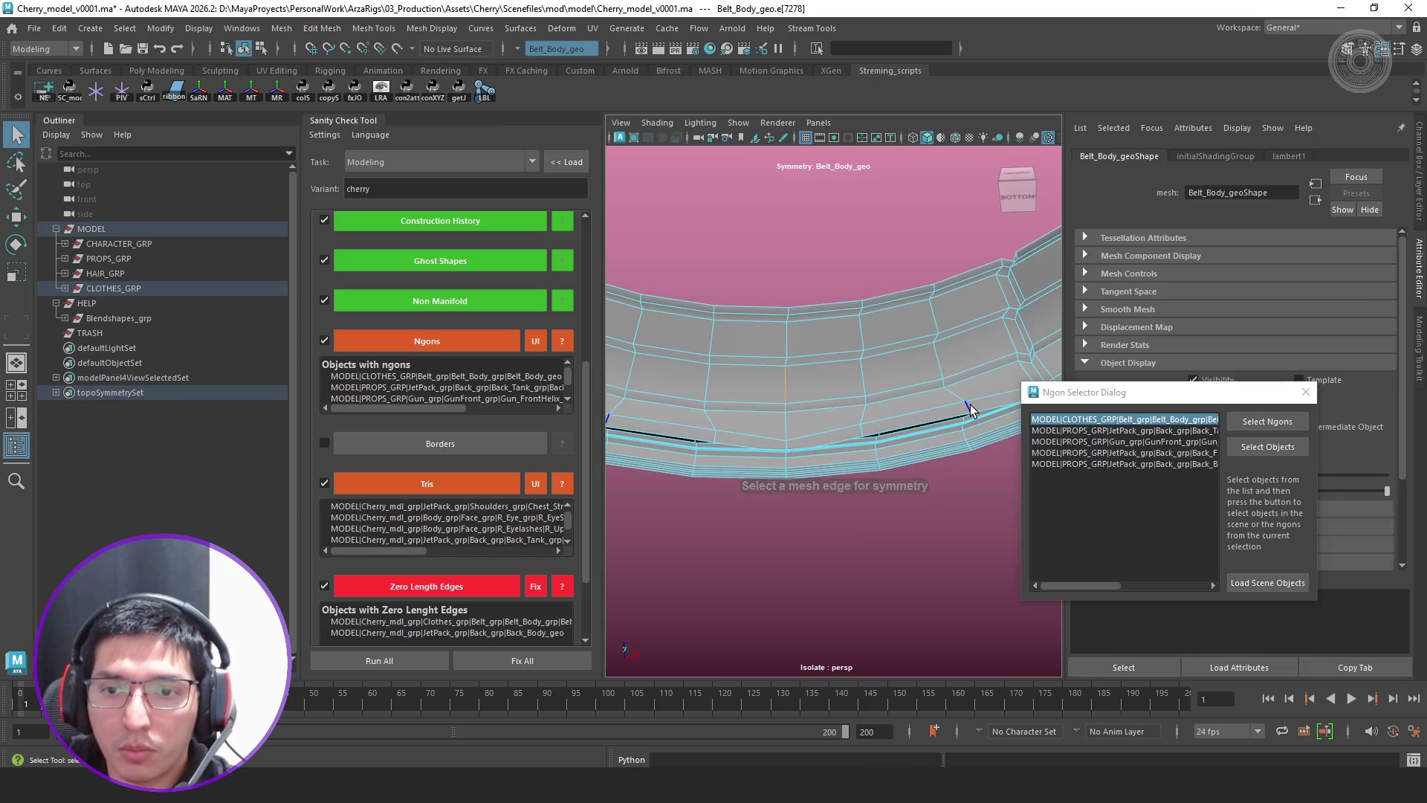
Reposition a vertex on the belt's top edge, then return to object mode and frame the belt
key(w)
mouse_move(975, 401)
alt+mouse_down()
mouse_move(949, 241)
mouse_move(912, 281)
alt+mouse_up()
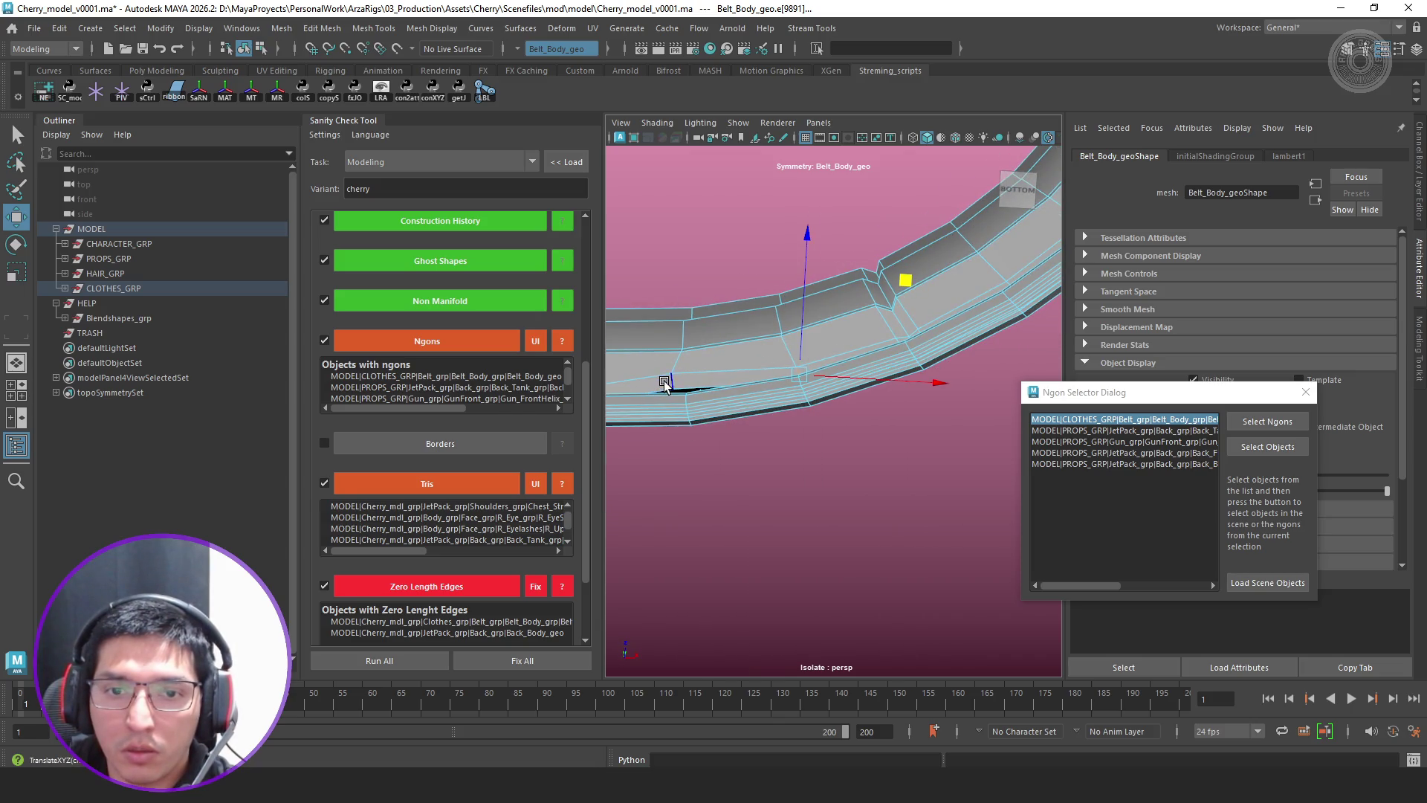
drag(683, 385, 788, 302)
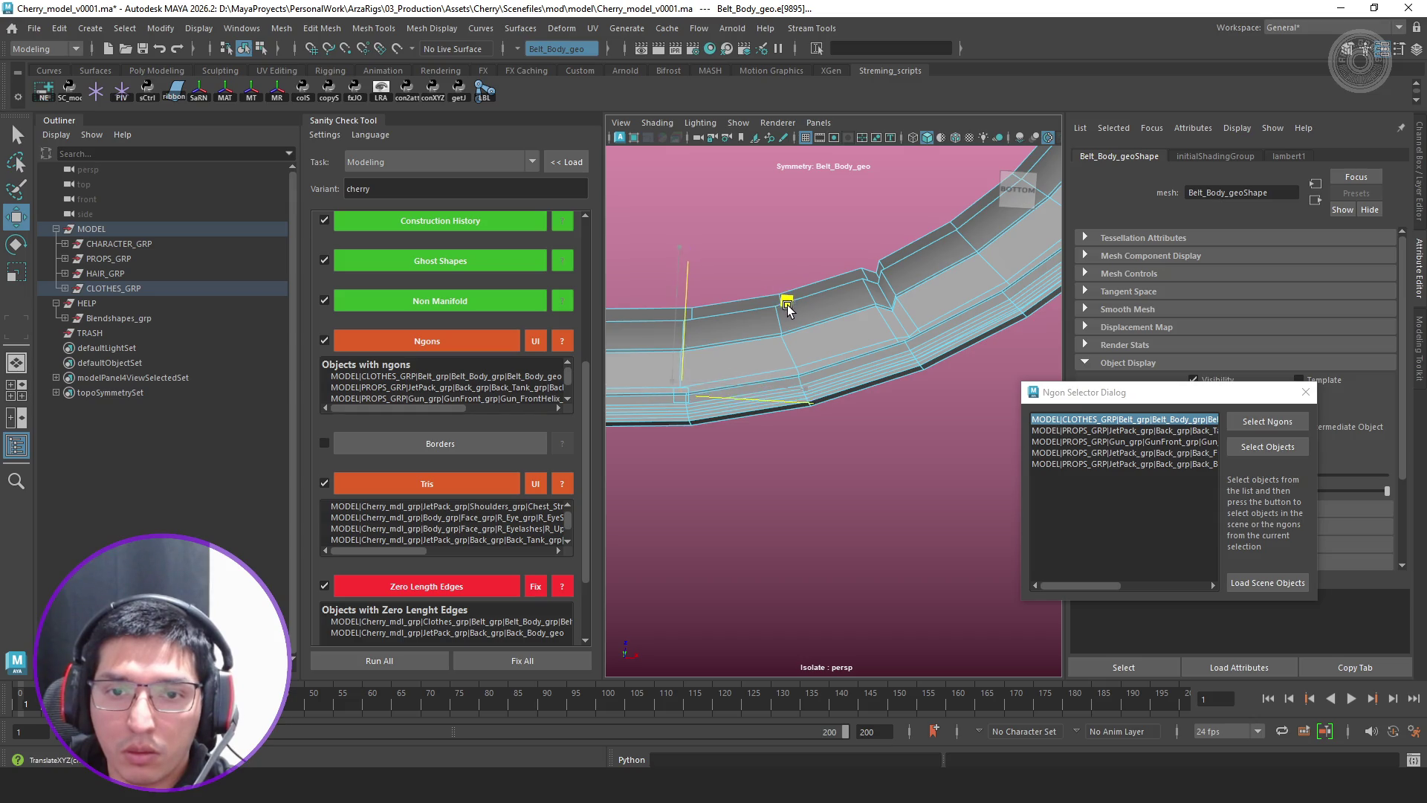
right_drag(787, 309, 825, 279)
key(f)
mouse_move(740, 344)
alt+mouse_down()
mouse_move(711, 436)
mouse_move(703, 391)
alt+mouse_up()
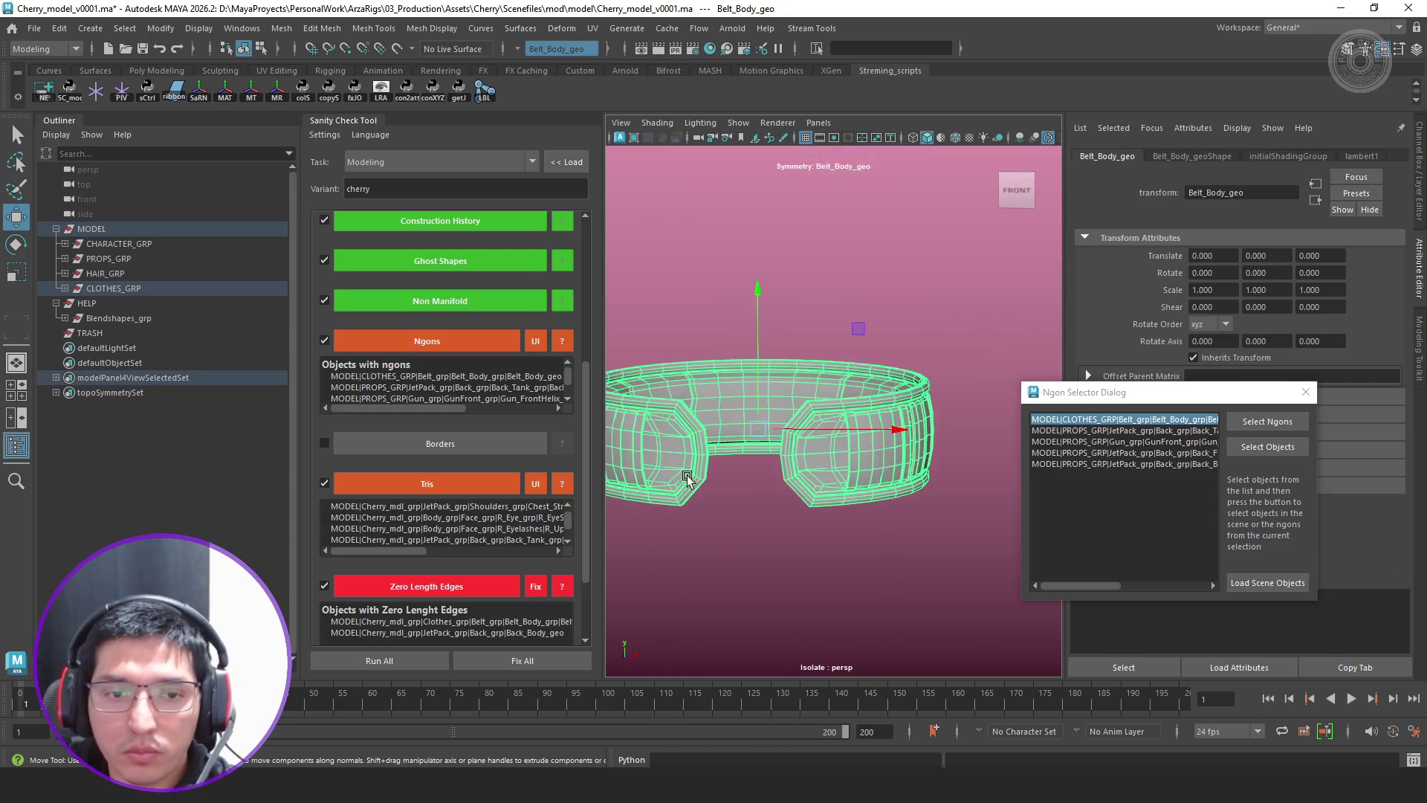
click(467, 340)
scroll(477, 343, down, 1)
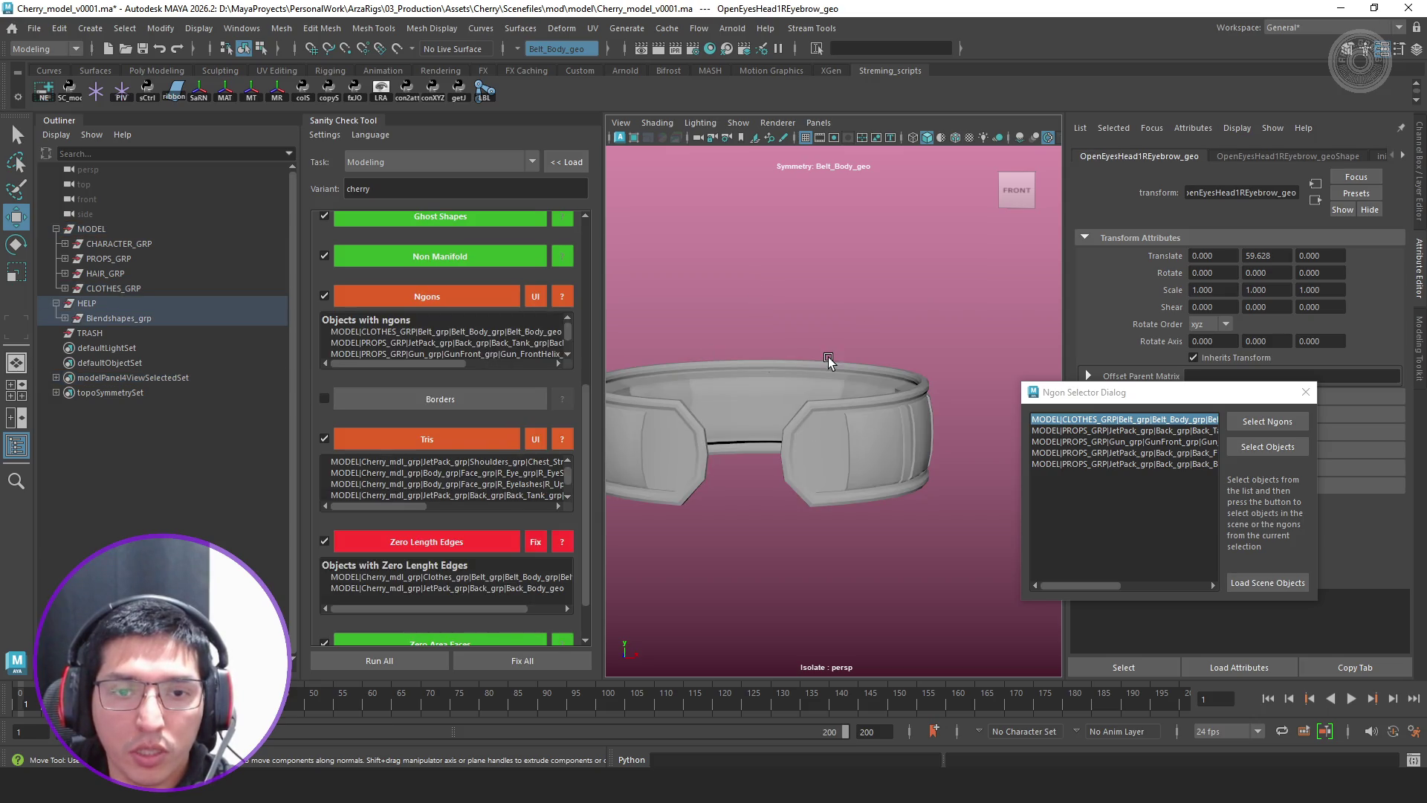
click(538, 294)
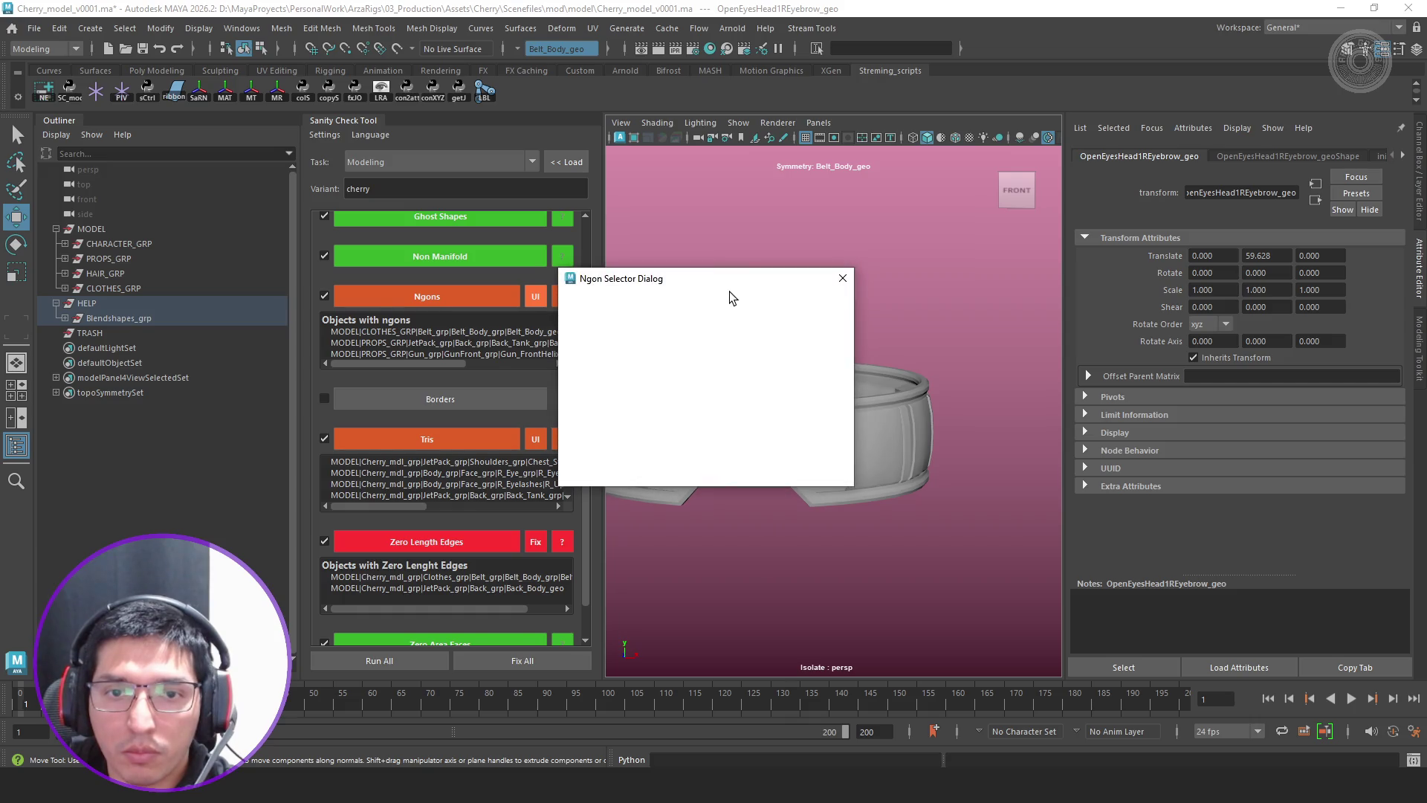
drag(702, 281, 989, 313)
click(984, 337)
click(1087, 338)
mouse_move(803, 446)
alt+mouse_down()
mouse_move(773, 471)
mouse_move(763, 426)
alt+mouse_up()
key(f)
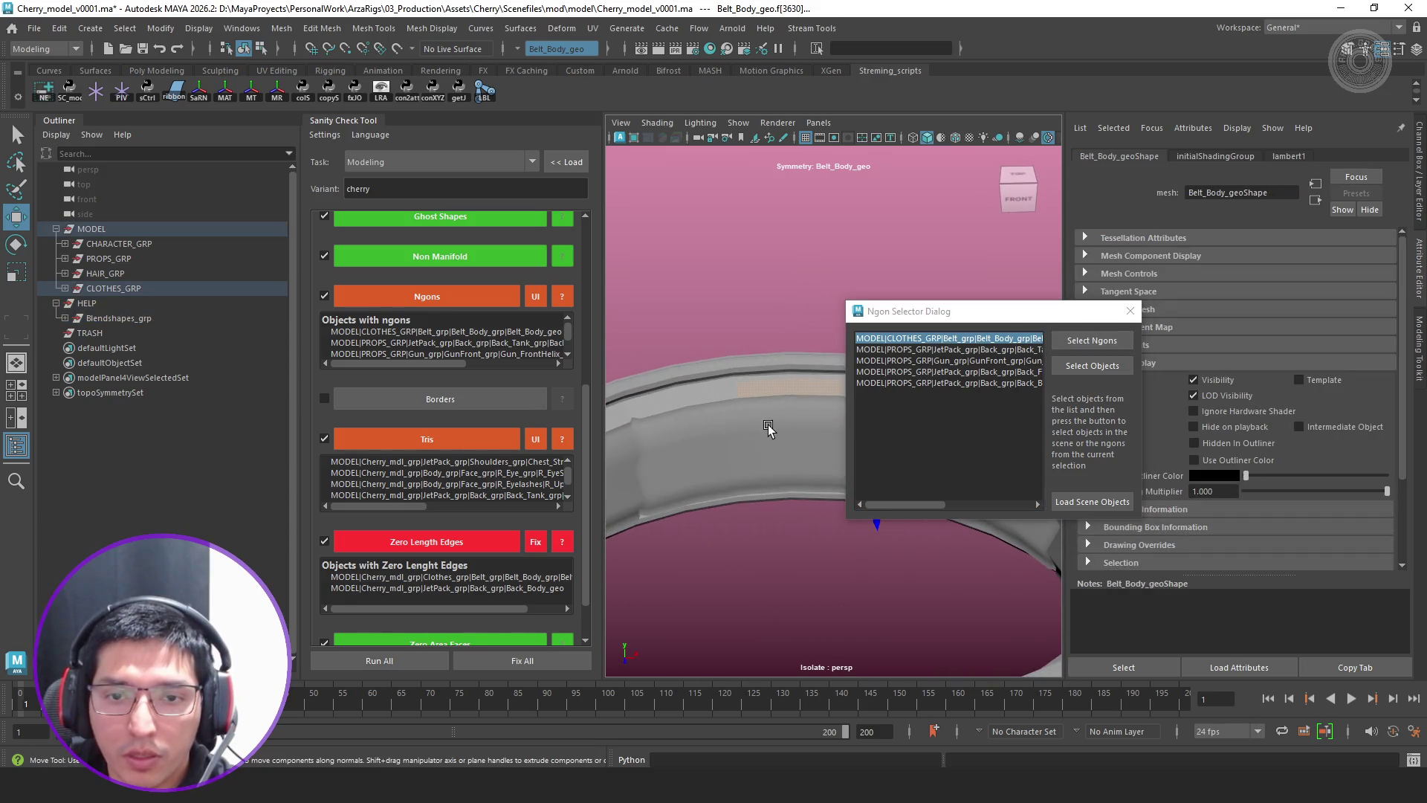
key(F8)
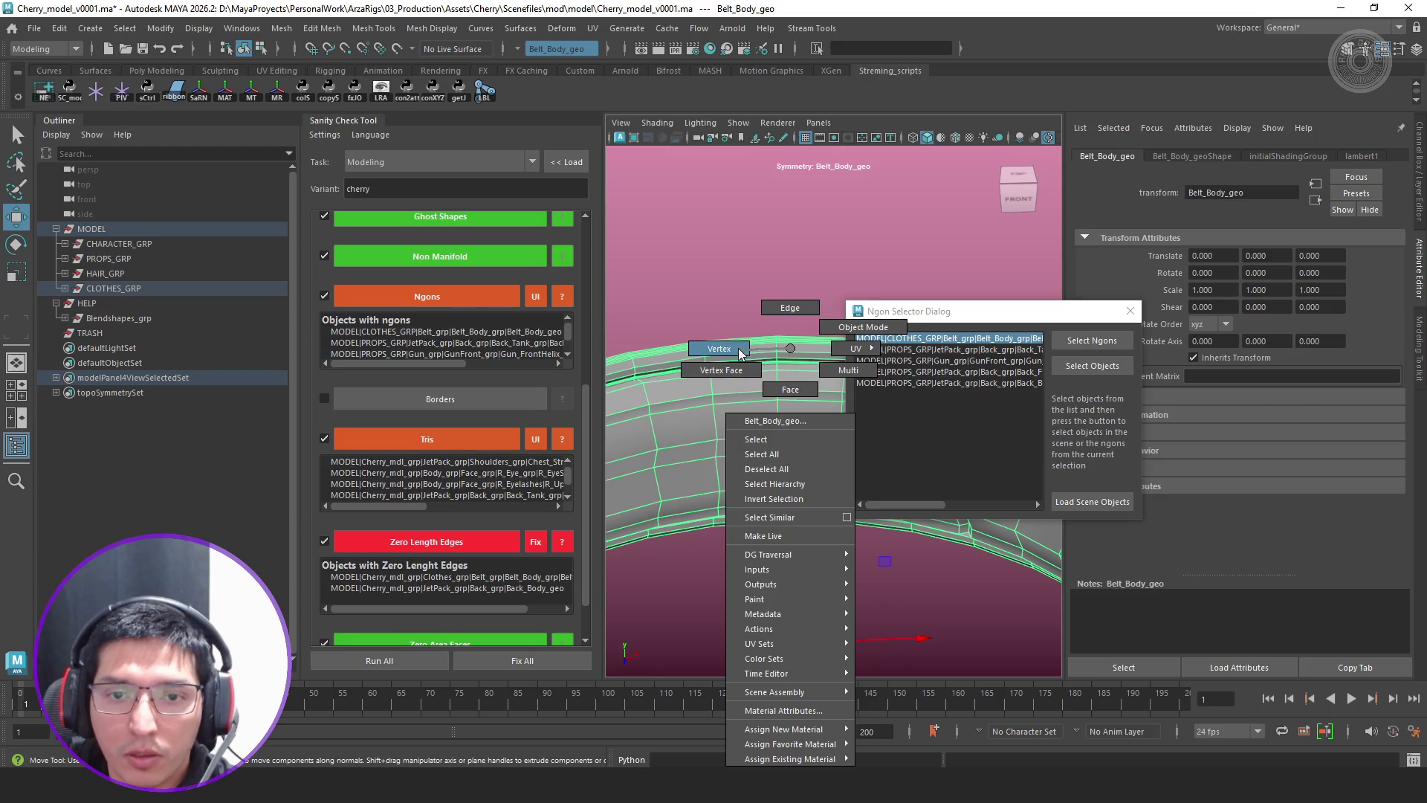
right_drag(793, 408, 738, 348)
mouse_move(791, 411)
alt+mouse_down()
mouse_move(743, 370)
mouse_move(746, 419)
alt+mouse_up()
click(738, 369)
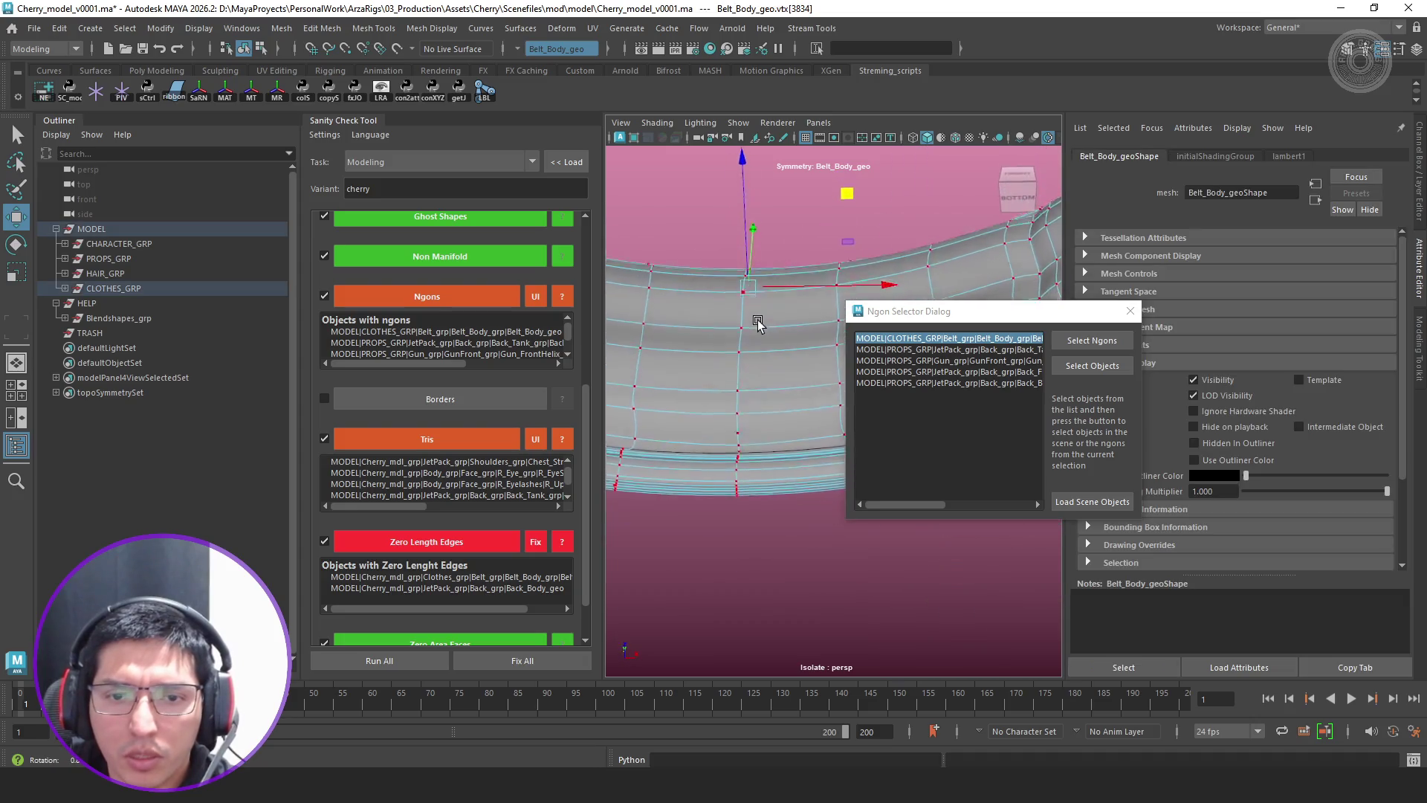
click(745, 418)
alt+drag(746, 419, 799, 498)
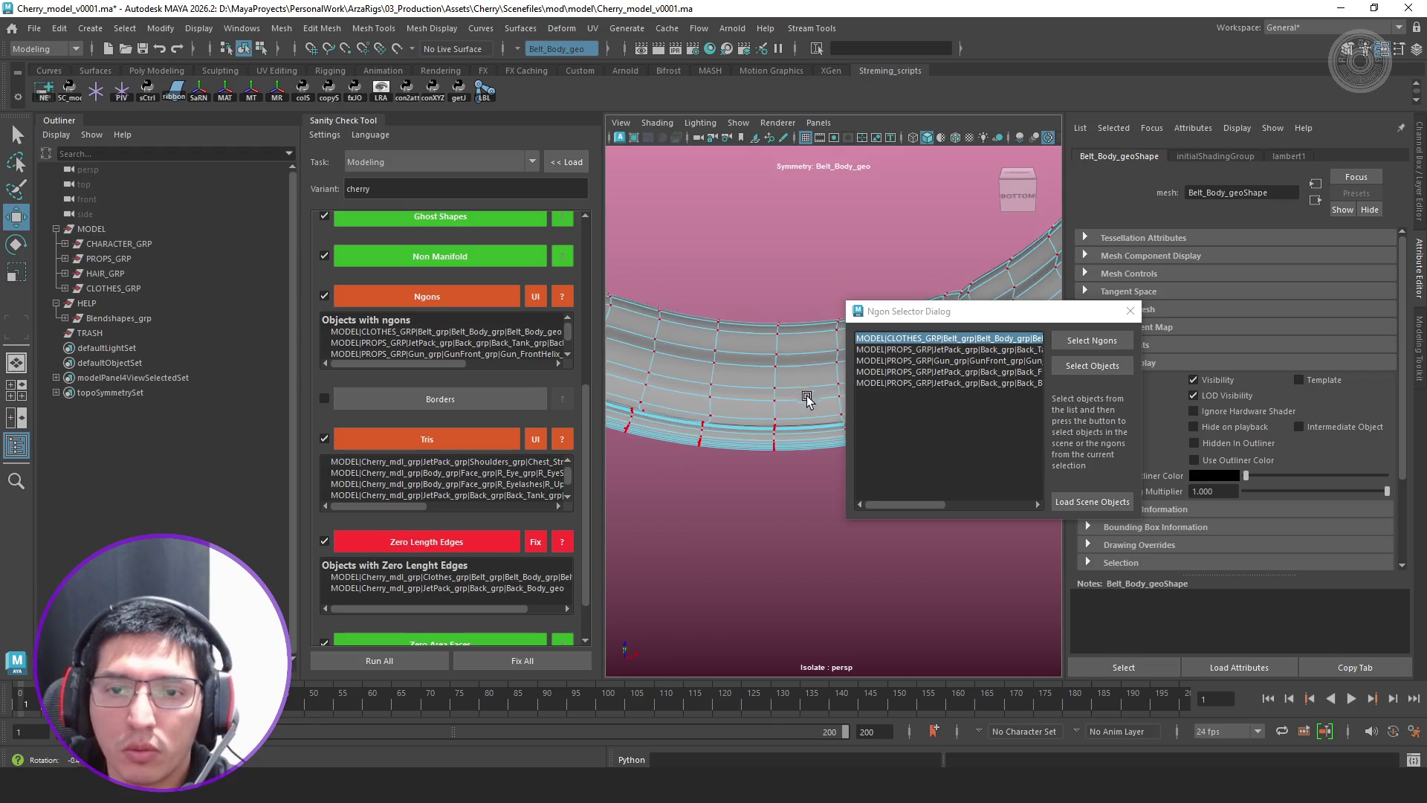
key(F8)
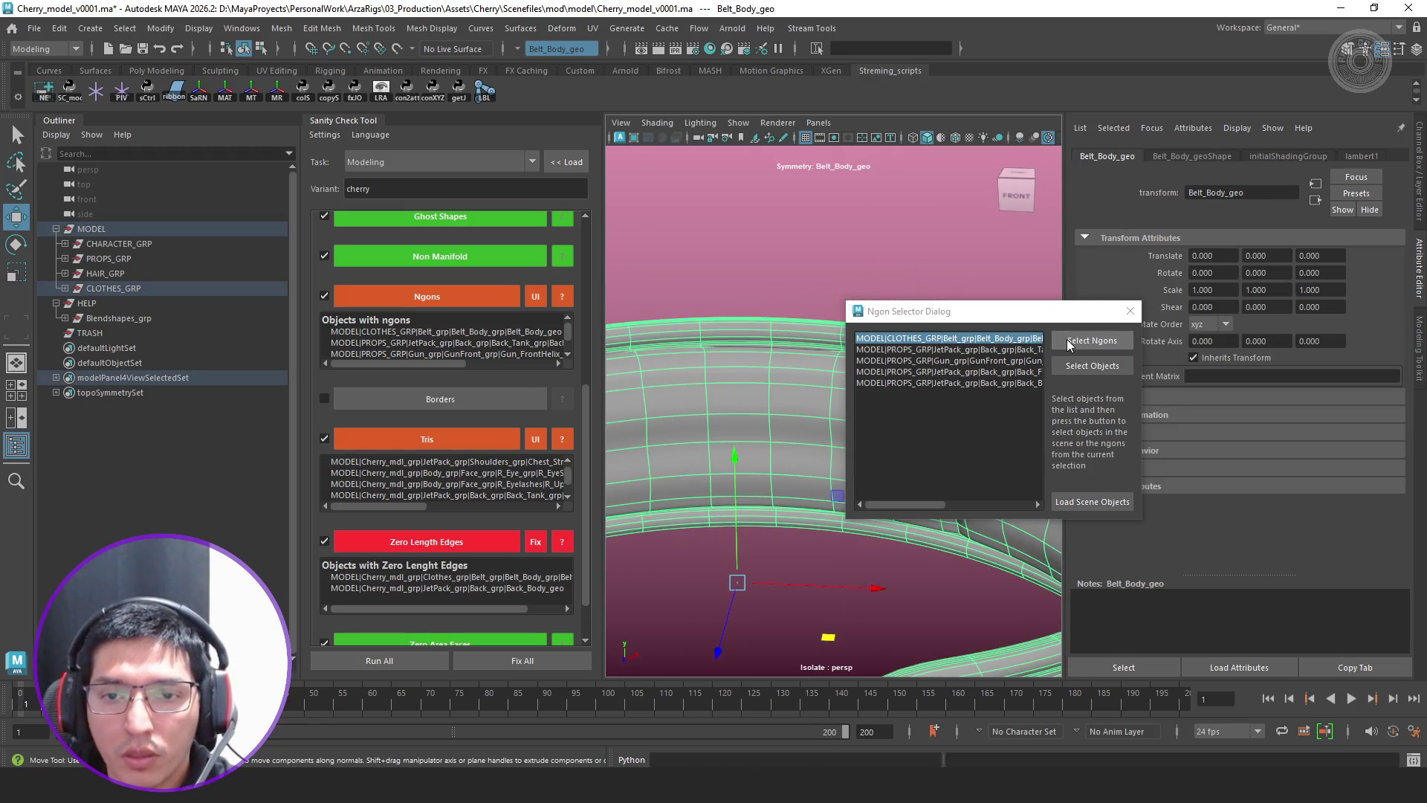
click(481, 295)
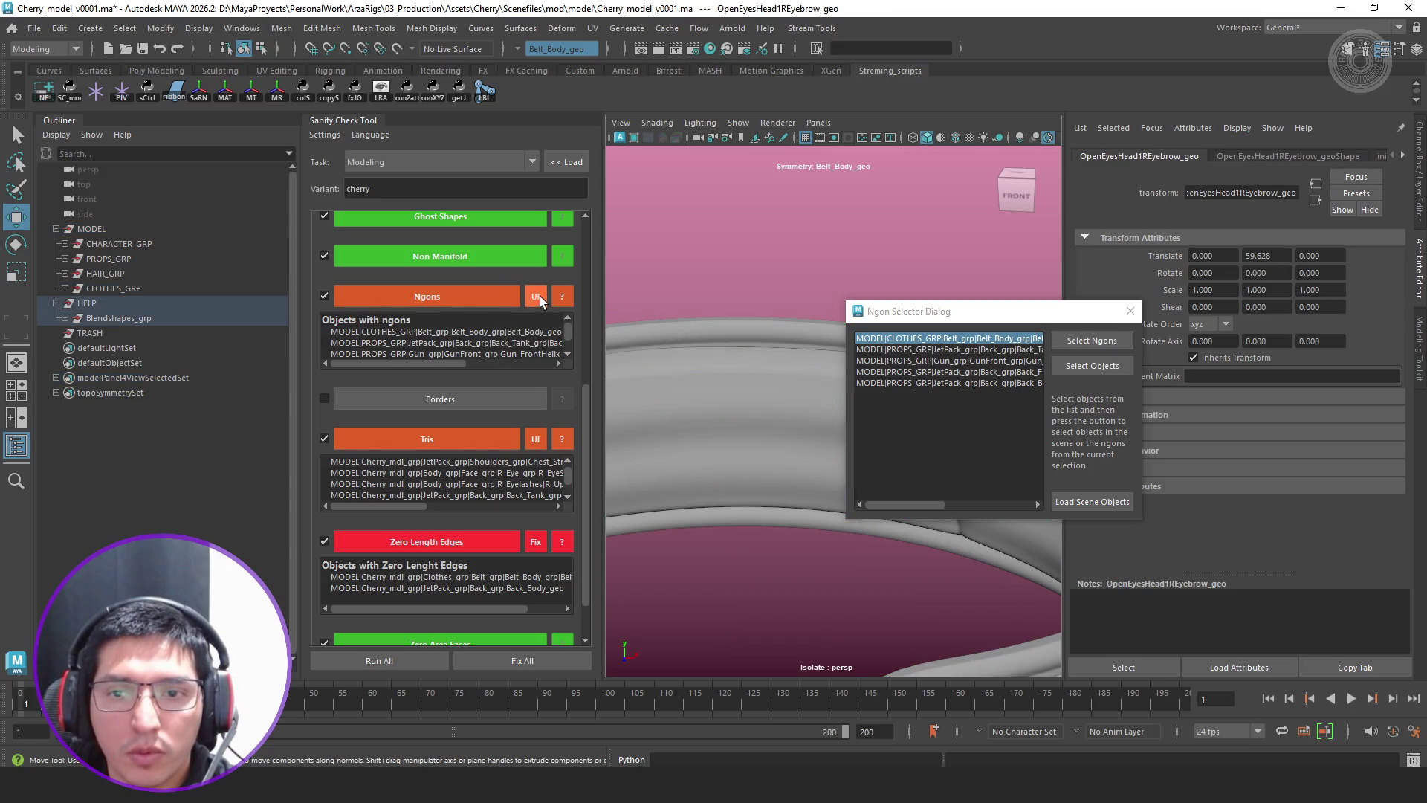
click(1092, 341)
Select and frame a loop of Belt_Body_geo faces to inspect the ngon area, then return to object mode
mouse_move(774, 389)
alt+mouse_down()
mouse_move(787, 437)
mouse_move(794, 393)
mouse_move(800, 427)
mouse_move(891, 377)
mouse_move(878, 486)
mouse_move(943, 313)
mouse_move(1130, 367)
alt+mouse_up()
alt+drag(848, 446, 859, 478)
click(859, 477)
right_drag(865, 349, 768, 349)
mouse_move(841, 499)
alt+mouse_down()
mouse_move(772, 403)
mouse_move(1023, 487)
mouse_move(849, 435)
mouse_move(590, 503)
mouse_move(1062, 412)
mouse_move(914, 288)
alt+mouse_up()
scroll(786, 430, up, 3)
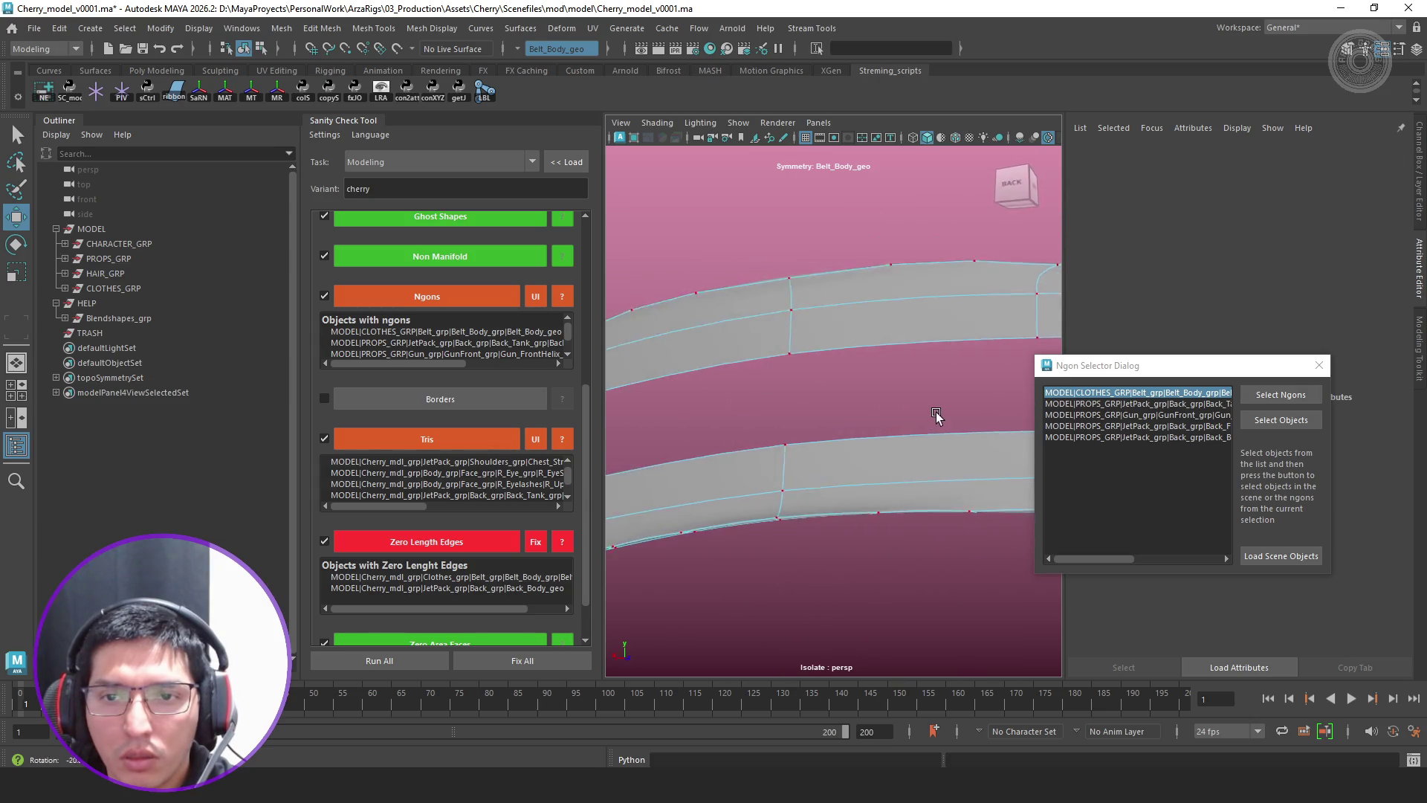
click(915, 288)
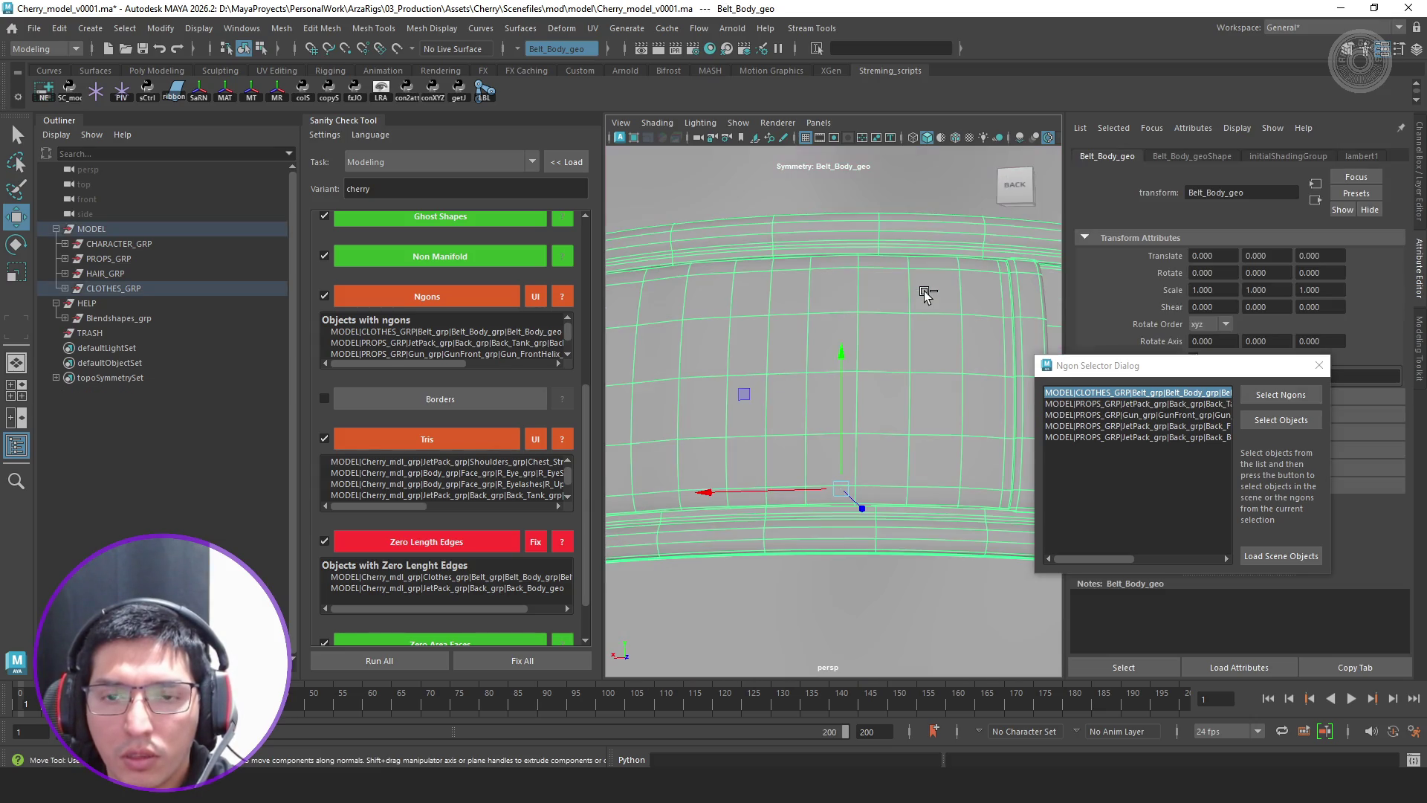
alt+drag(915, 356, 901, 340)
right_drag(901, 340, 892, 385)
click(866, 453)
double_click(866, 453)
key(f)
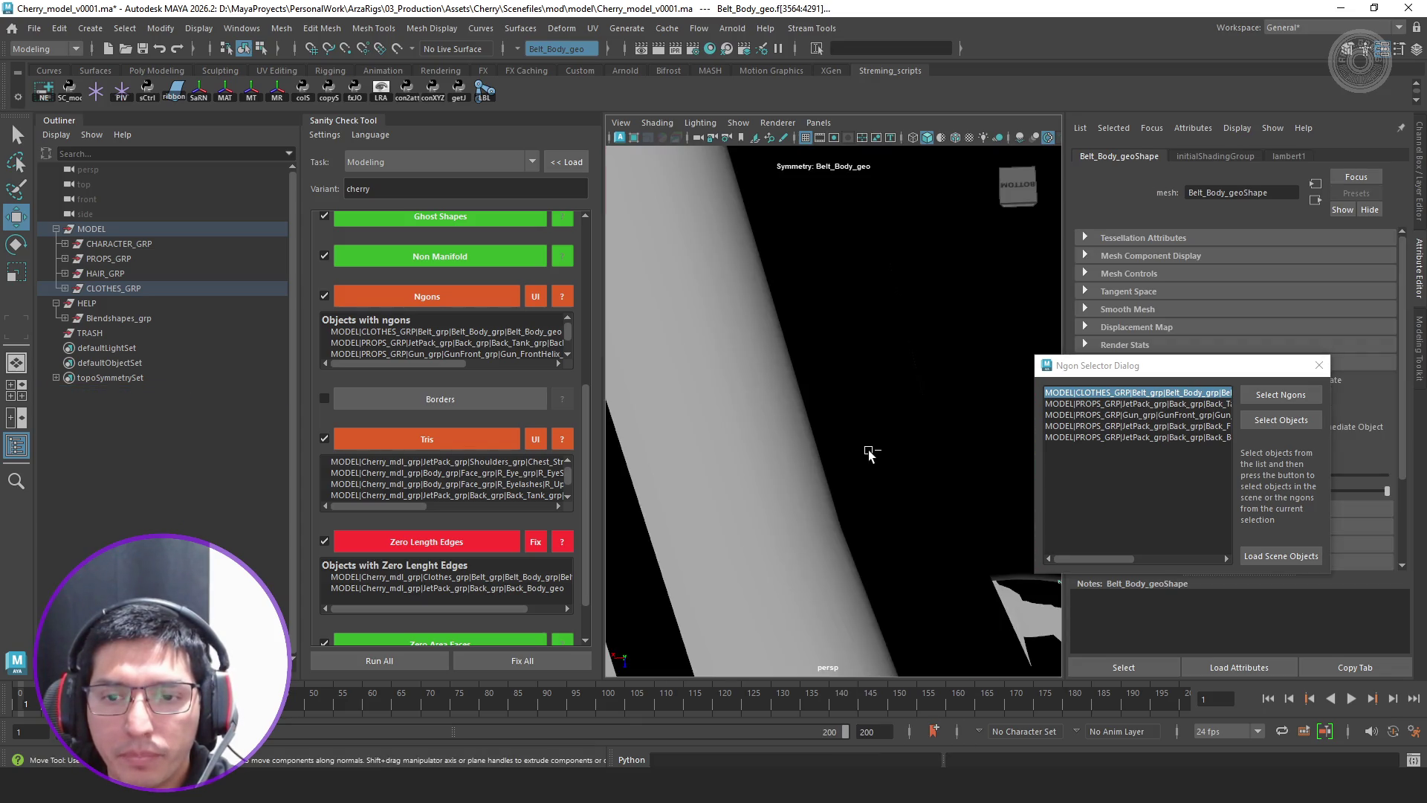
key(F8)
Slide the newly cut edges sideways along the belt and raise a vertex on its top edge
mouse_move(858, 491)
alt+mouse_down()
mouse_move(938, 396)
mouse_move(922, 409)
mouse_move(903, 368)
alt+mouse_up()
shift+right_drag(903, 370, 880, 392)
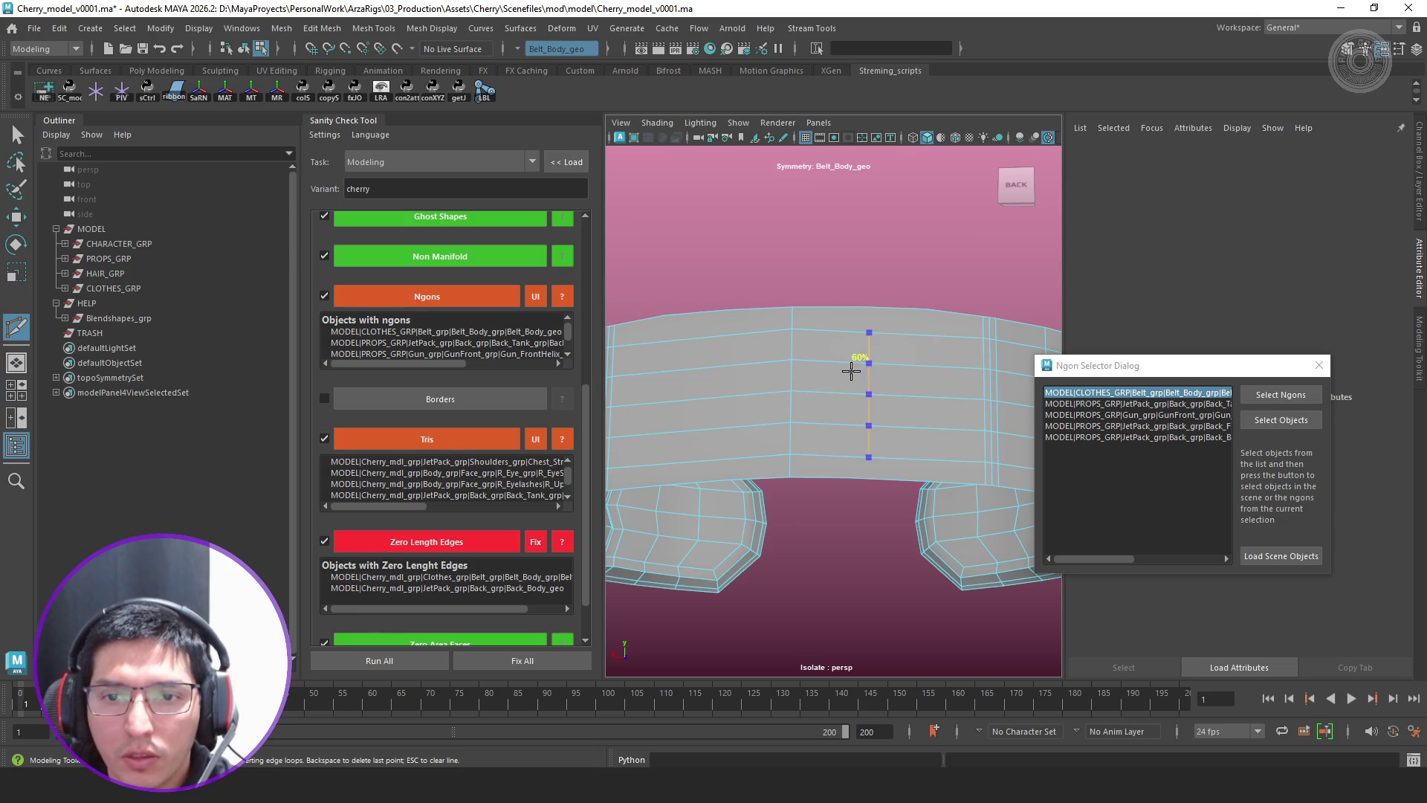
mouse_move(865, 359)
alt+mouse_down()
mouse_move(860, 309)
mouse_move(907, 409)
mouse_move(813, 398)
alt+mouse_up()
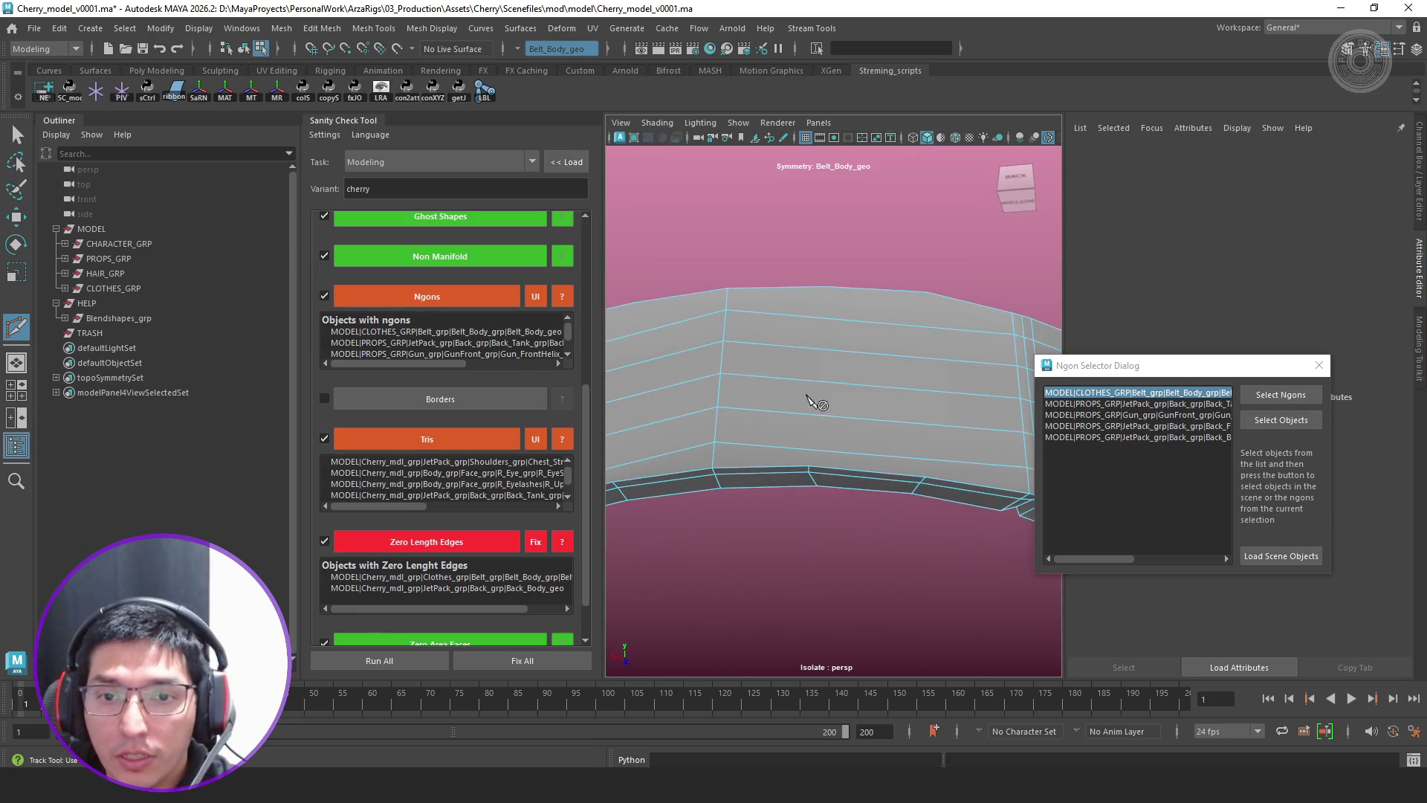
mouse_move(903, 396)
alt+mouse_down()
mouse_move(658, 396)
mouse_move(670, 407)
mouse_move(792, 382)
alt+mouse_up()
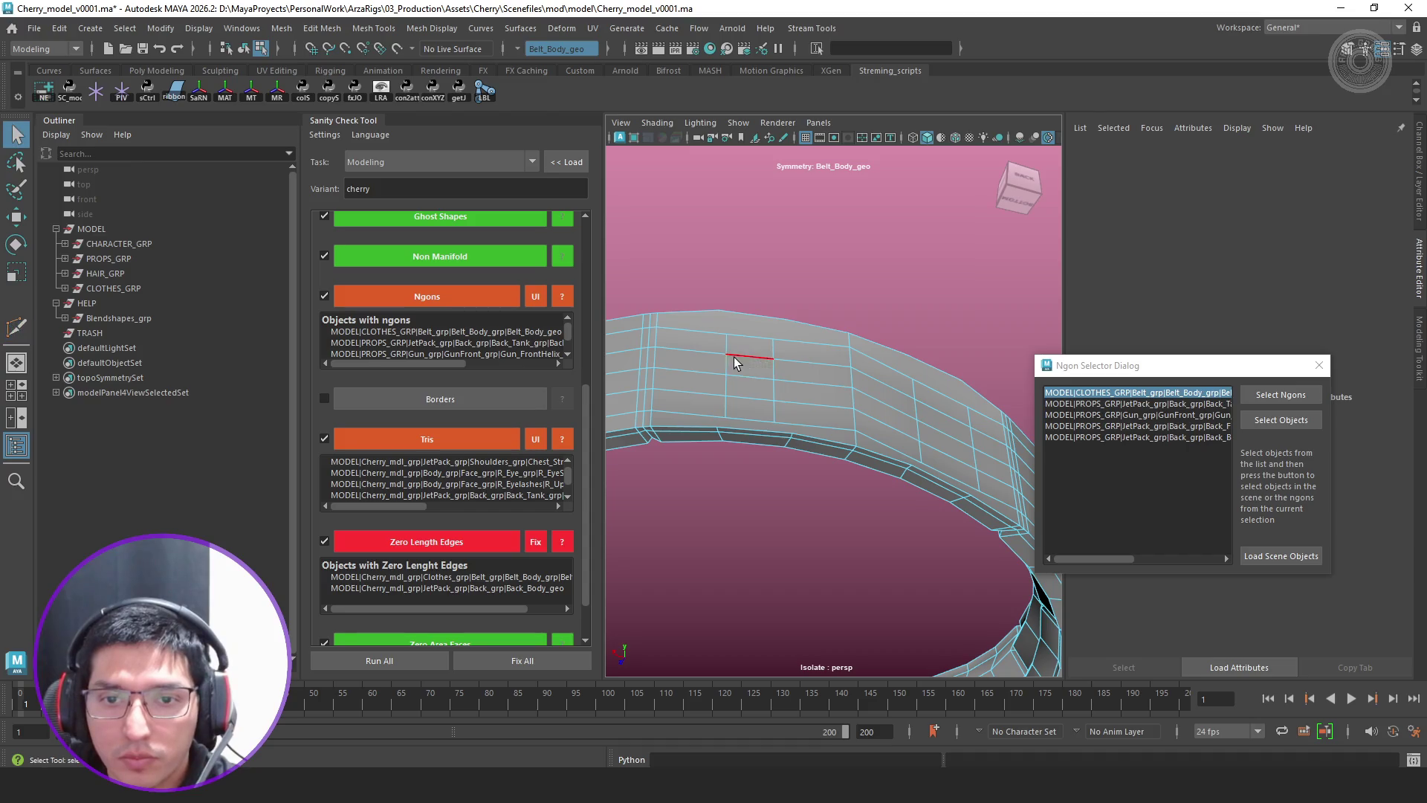
key(w)
mouse_move(768, 379)
alt+mouse_down()
mouse_move(815, 516)
mouse_move(790, 445)
alt+mouse_up()
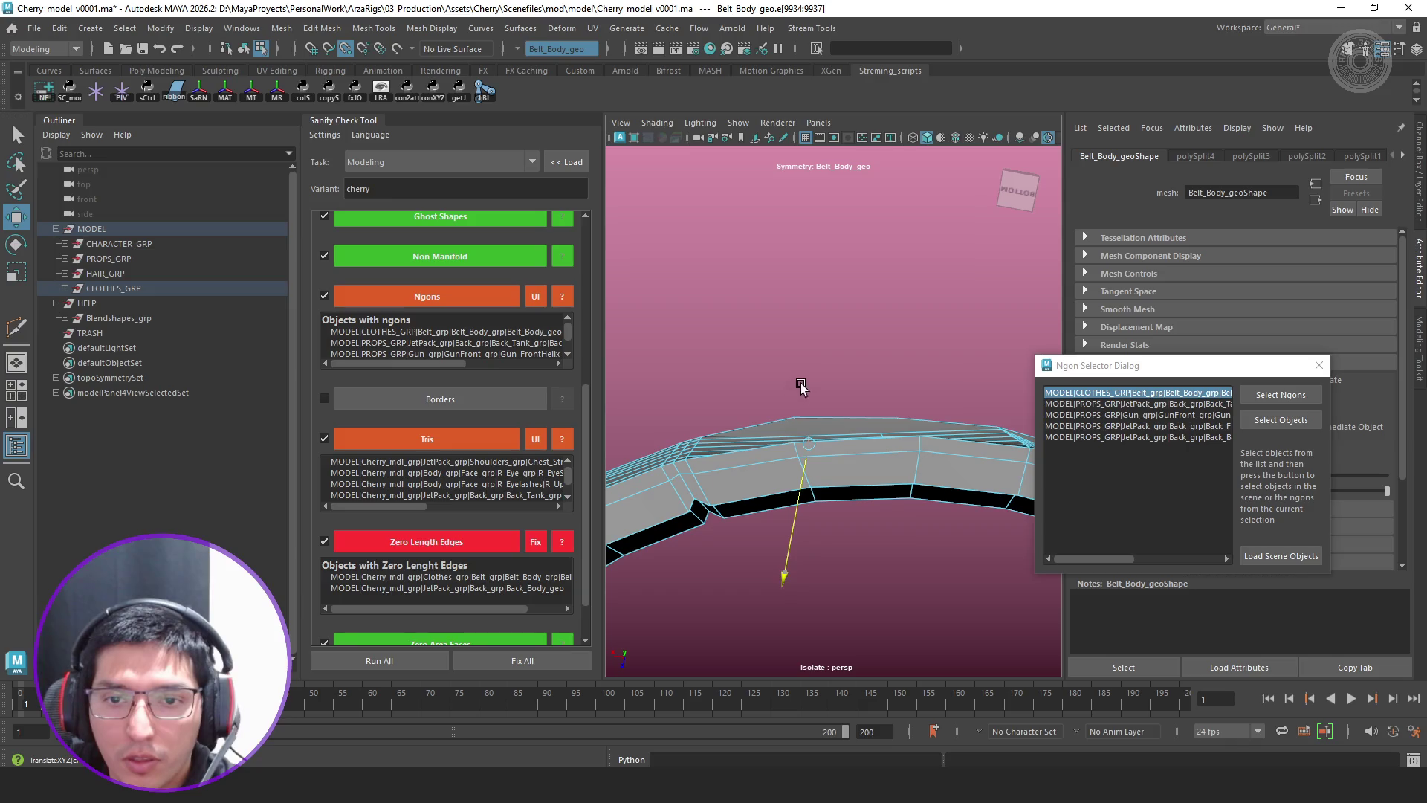
mouse_move(775, 410)
mouse_down()
mouse_move(798, 457)
mouse_move(883, 463)
mouse_move(744, 445)
mouse_move(789, 451)
mouse_up()
mouse_move(772, 534)
mouse_down()
mouse_move(820, 446)
mouse_move(840, 646)
mouse_move(822, 478)
mouse_move(745, 455)
mouse_move(859, 380)
mouse_up()
key(q)
right_drag(859, 379, 929, 302)
Select the new belt edges and shift them upward with the Move tool
alt+drag(929, 303, 808, 381)
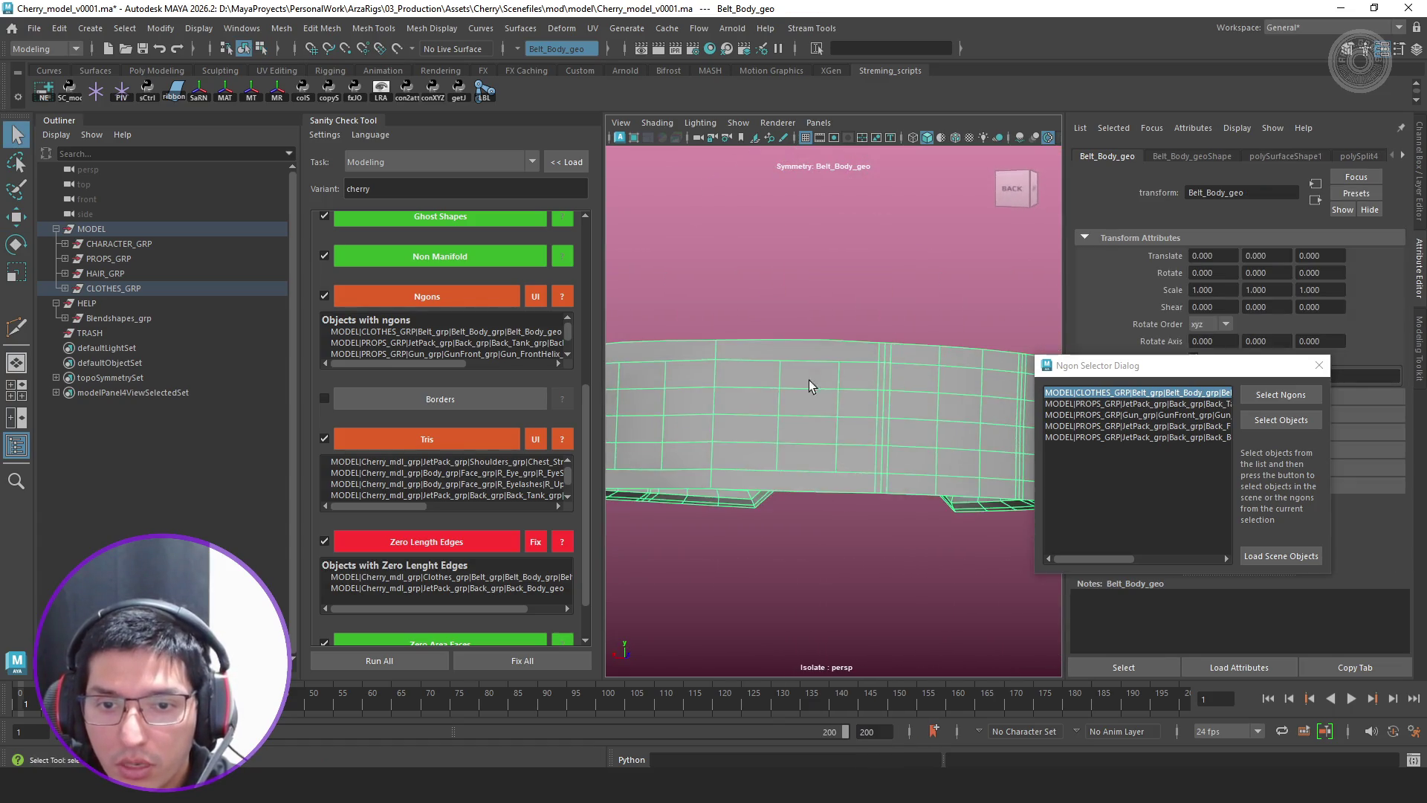
right_drag(840, 421, 849, 339)
click(842, 382)
key(w)
mouse_move(934, 386)
alt+mouse_down()
mouse_move(855, 332)
mouse_move(874, 391)
mouse_move(909, 390)
mouse_move(915, 447)
mouse_move(838, 463)
mouse_move(834, 426)
mouse_move(862, 394)
mouse_move(844, 379)
alt+mouse_up()
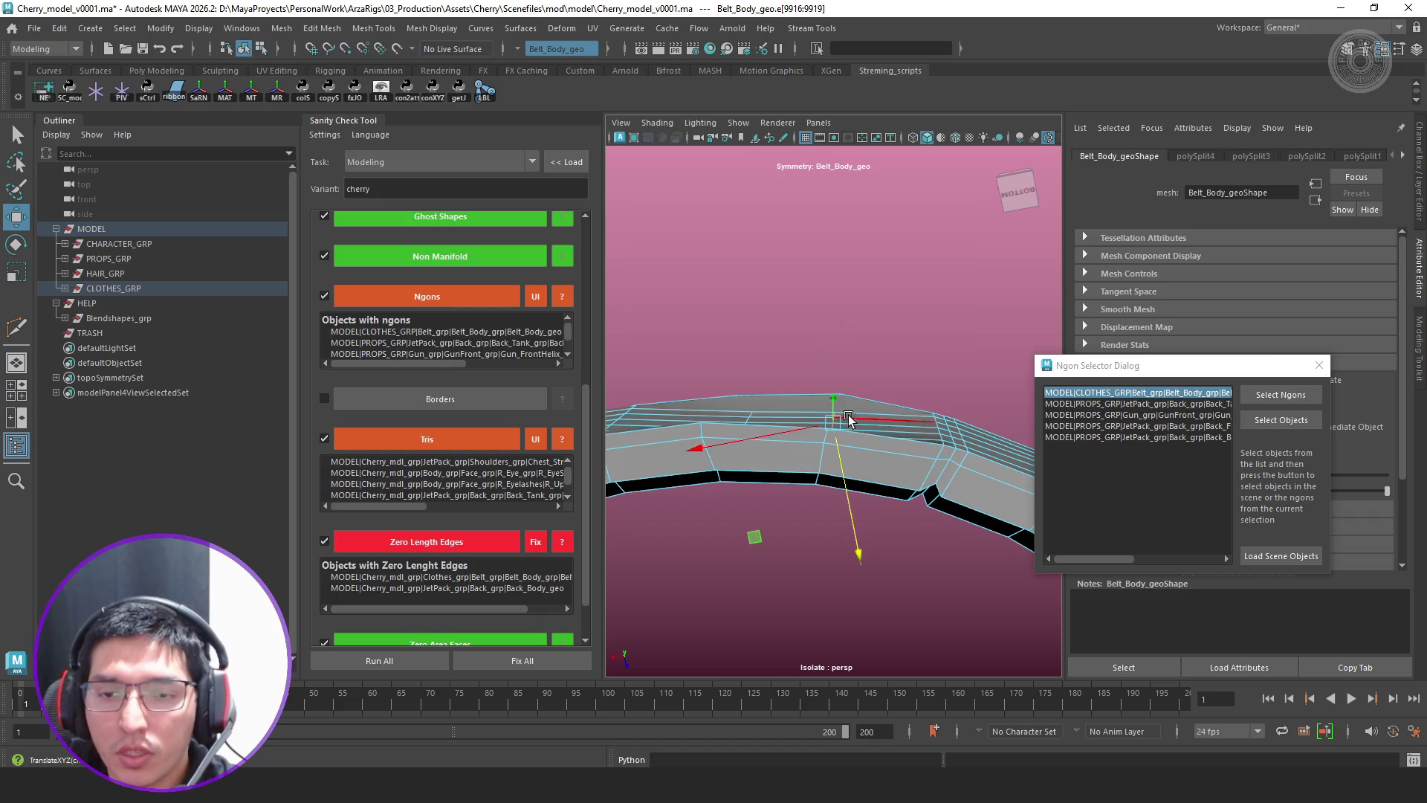
mouse_move(842, 467)
mouse_down()
mouse_move(840, 396)
mouse_move(822, 455)
mouse_move(838, 295)
mouse_up()
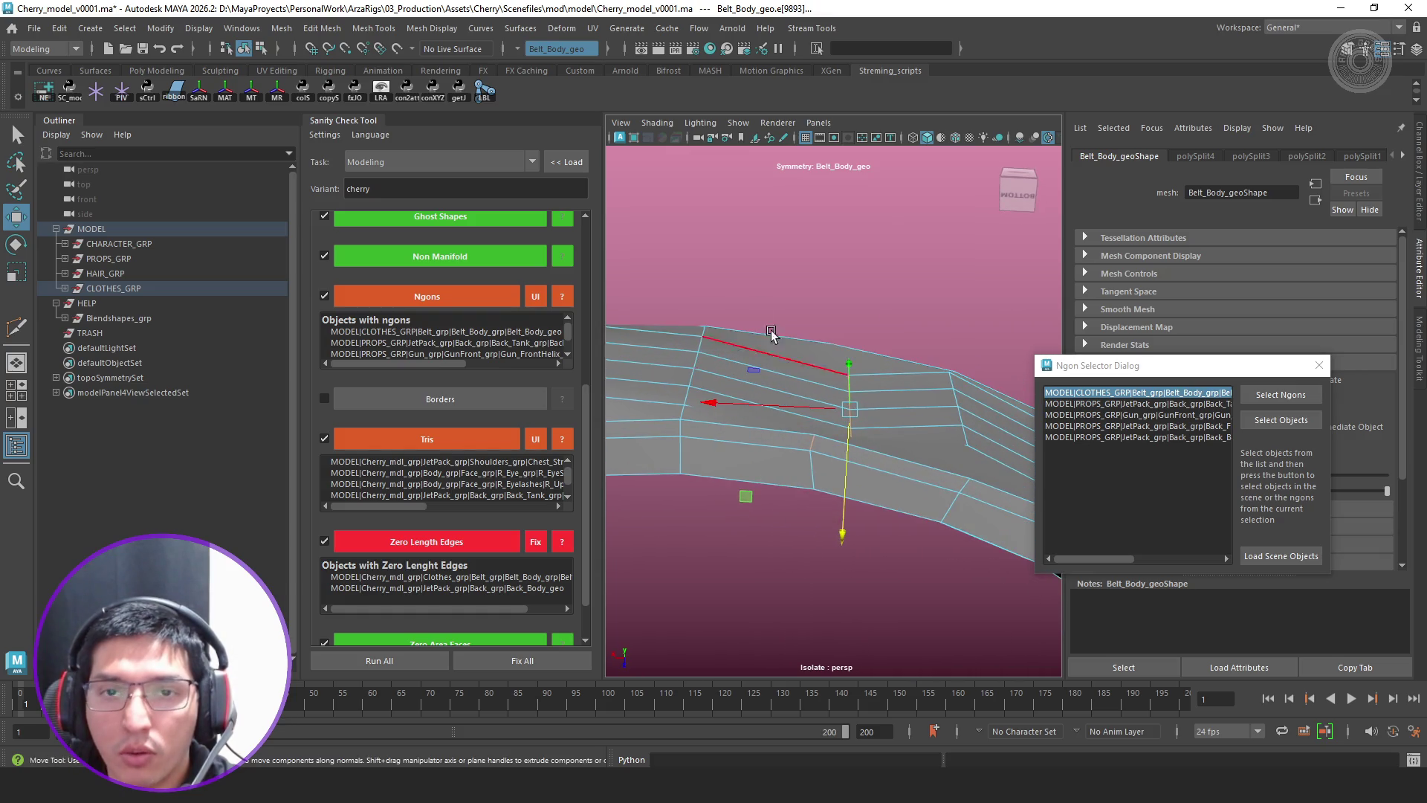
With symmetry off, raise a vertex and slide it left along the top edge, then resume cutting
click(523, 49)
mouse_move(865, 490)
alt+mouse_down()
mouse_move(872, 454)
mouse_move(896, 455)
mouse_move(839, 335)
alt+mouse_up()
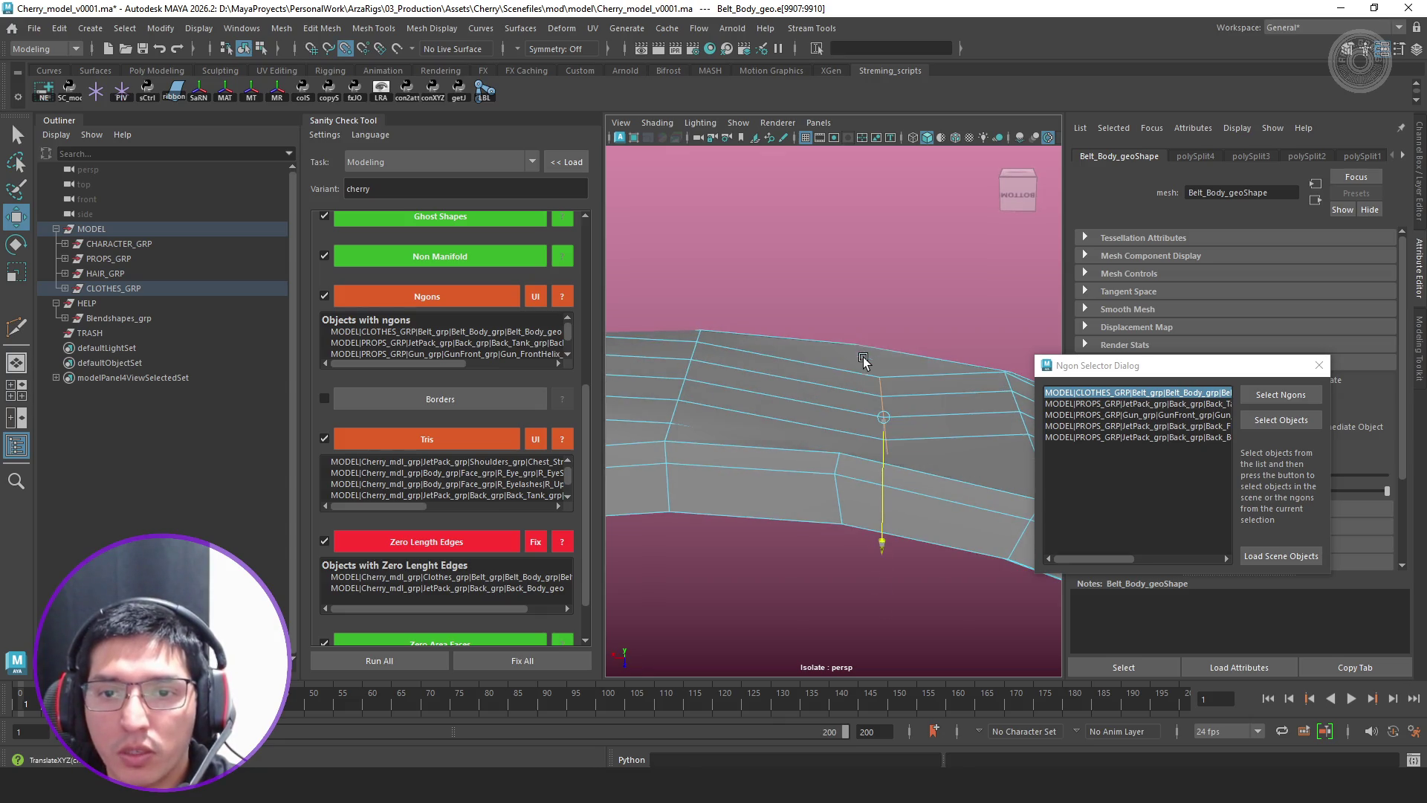
middle_drag(863, 357, 846, 454)
middle_drag(858, 383, 844, 379)
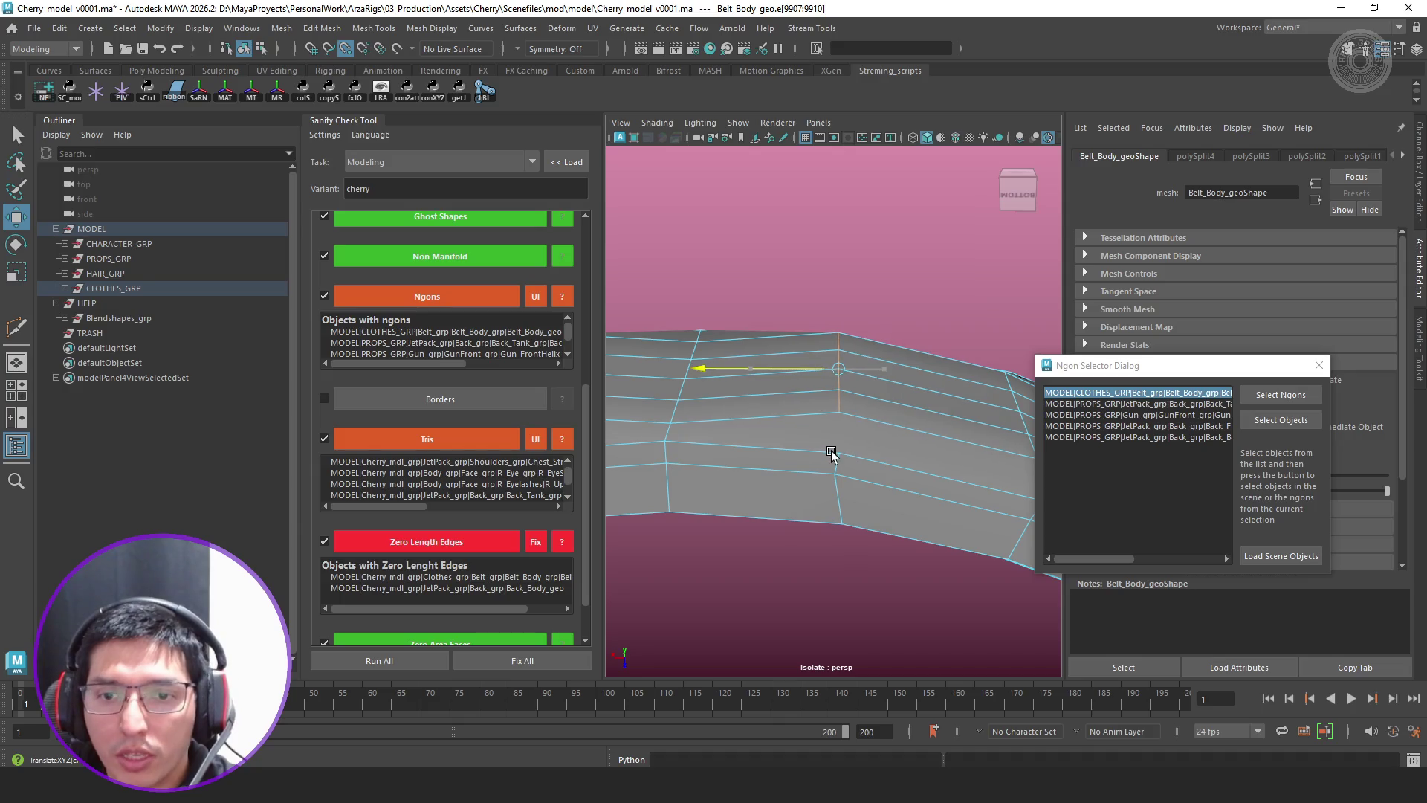
mouse_move(846, 453)
alt+mouse_down()
mouse_move(886, 447)
mouse_move(887, 489)
alt+mouse_up()
key(q)
key(y)
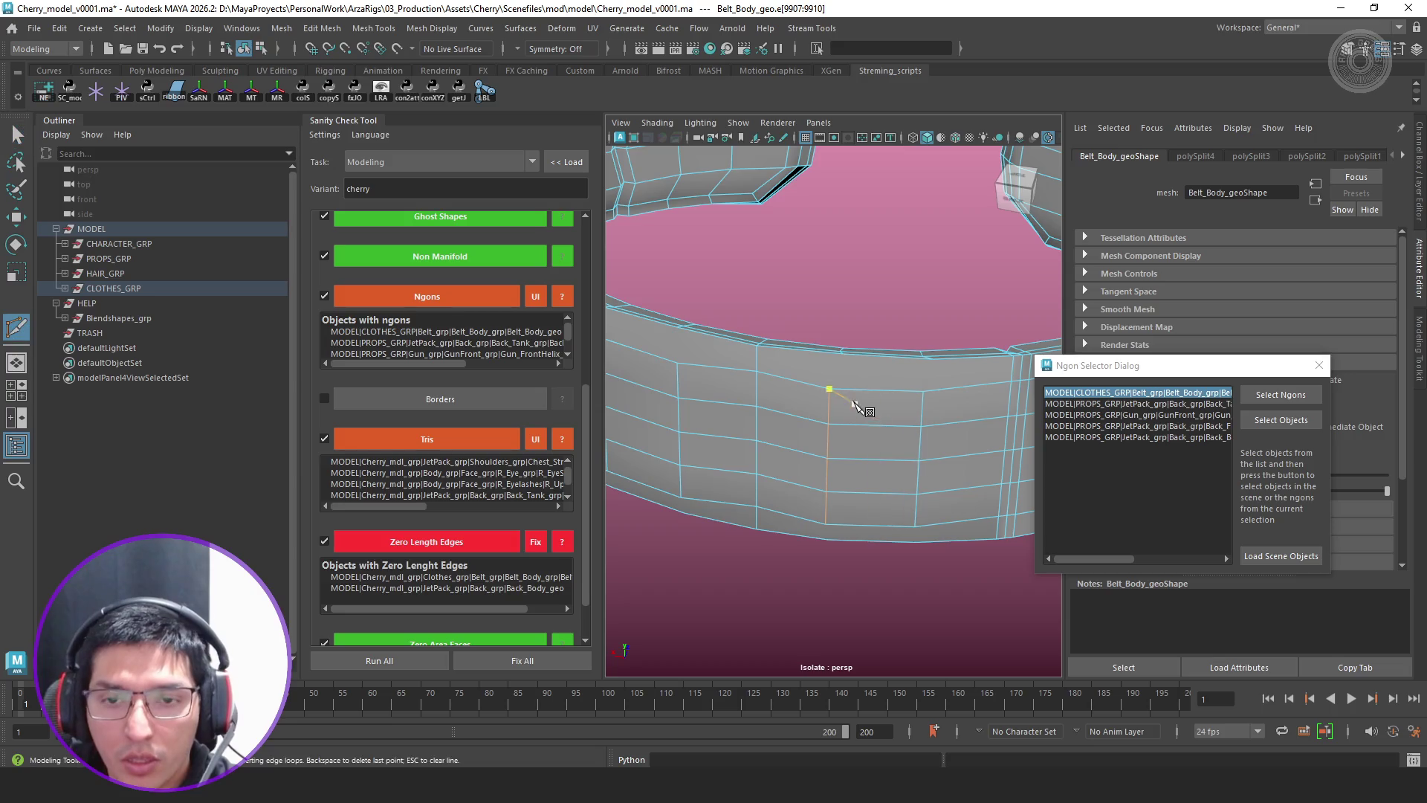
scroll(823, 380, up, 3)
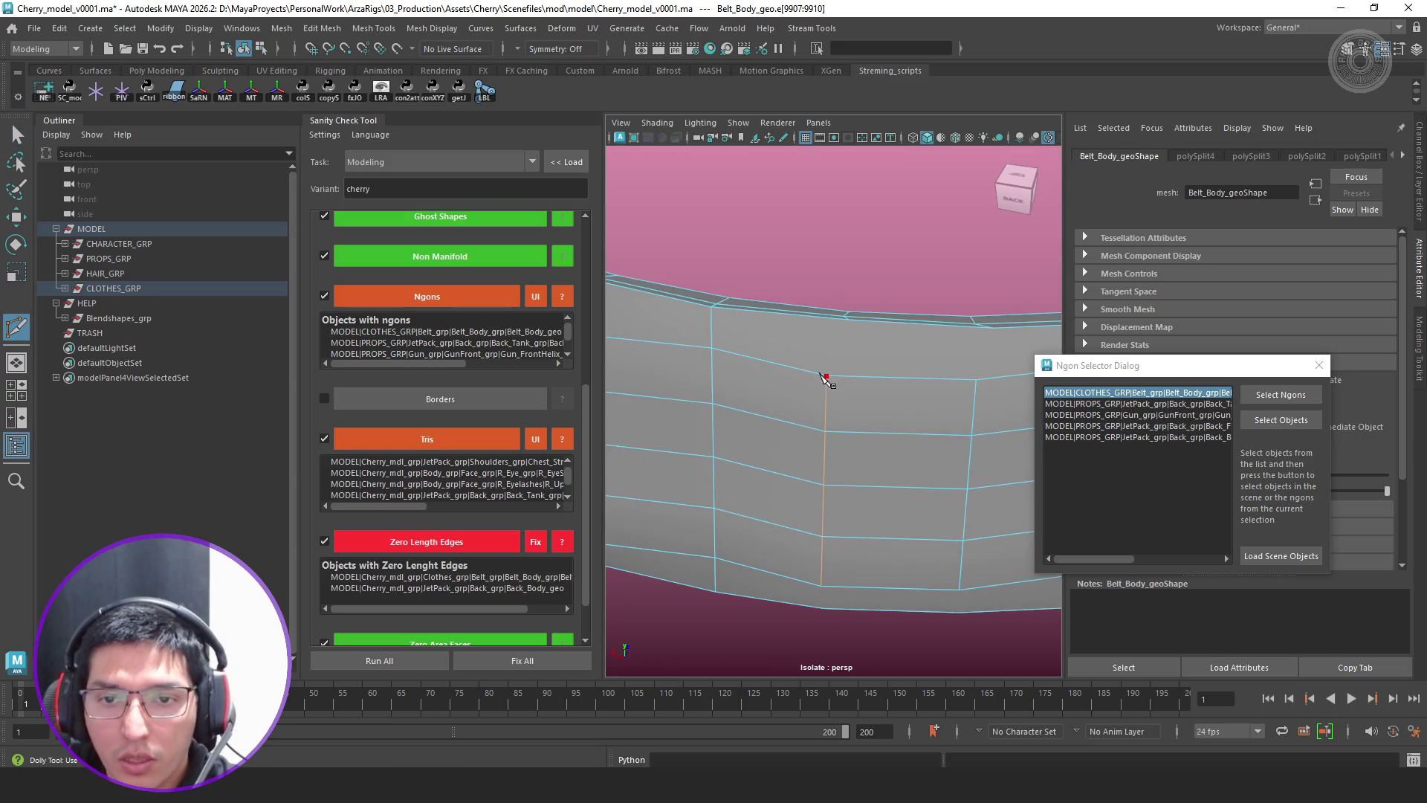
Cut a new vertical edge from the belt's top edge down to its lower edge with Multi-Cut
click(849, 322)
key(Return)
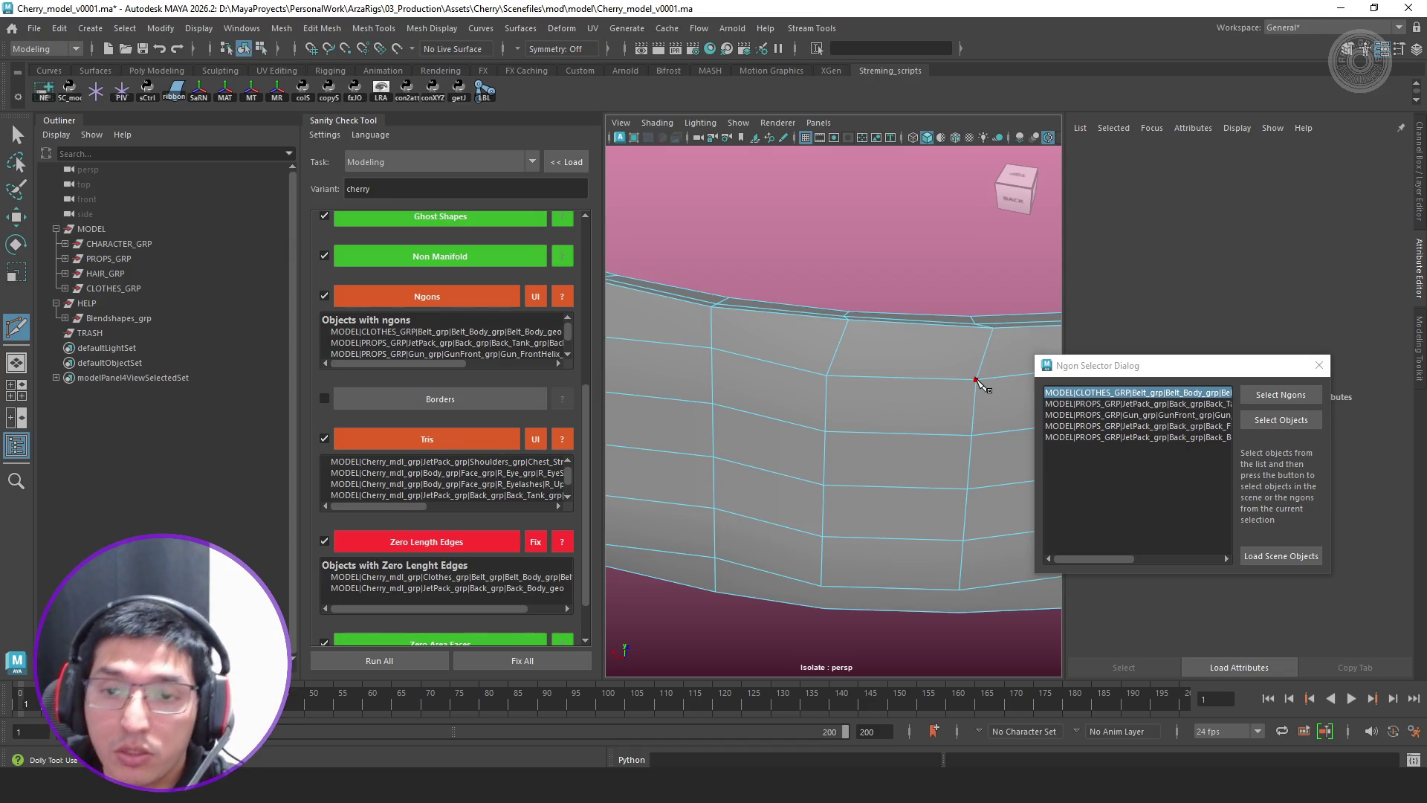
mouse_move(971, 383)
alt+mouse_down()
mouse_move(941, 488)
mouse_move(940, 426)
alt+mouse_up()
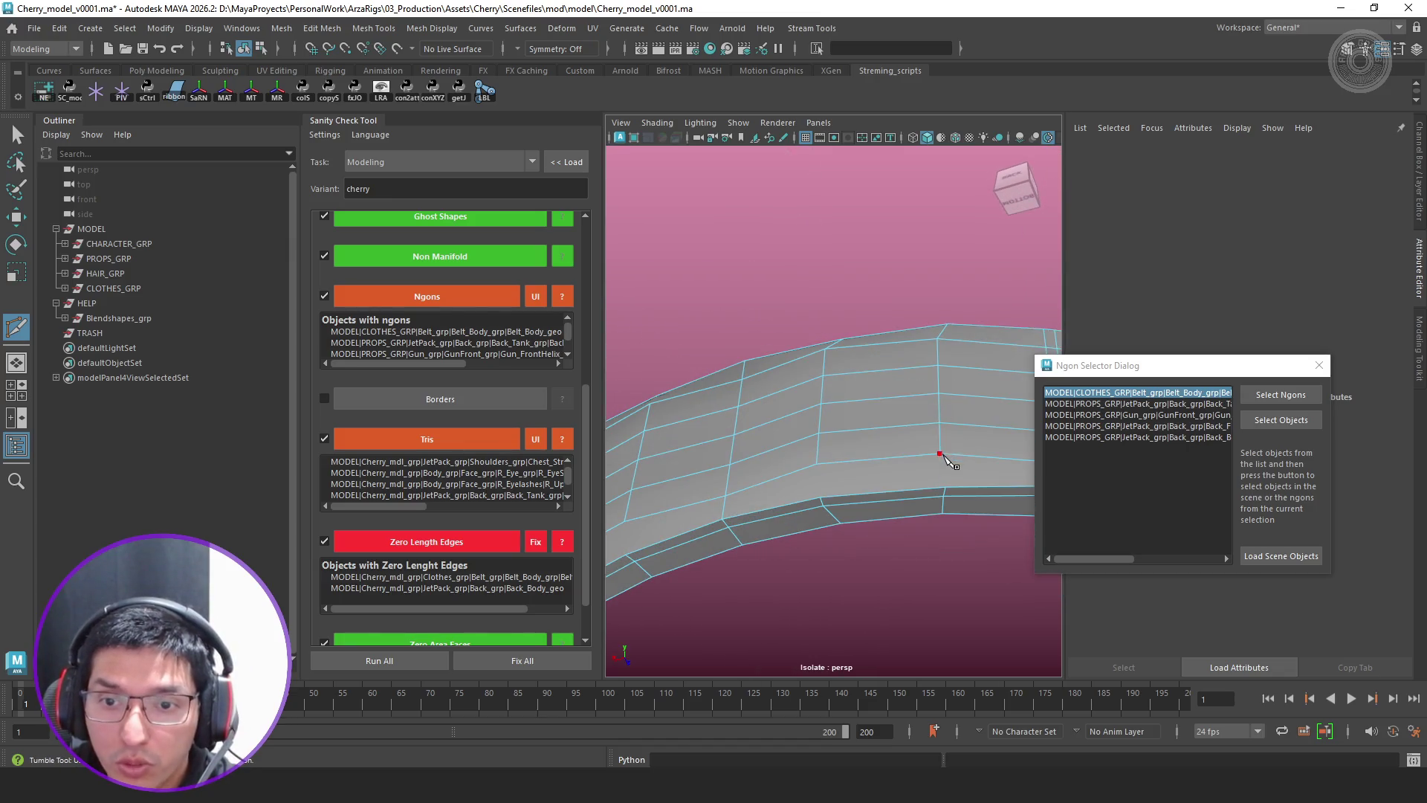
click(948, 492)
key(Return)
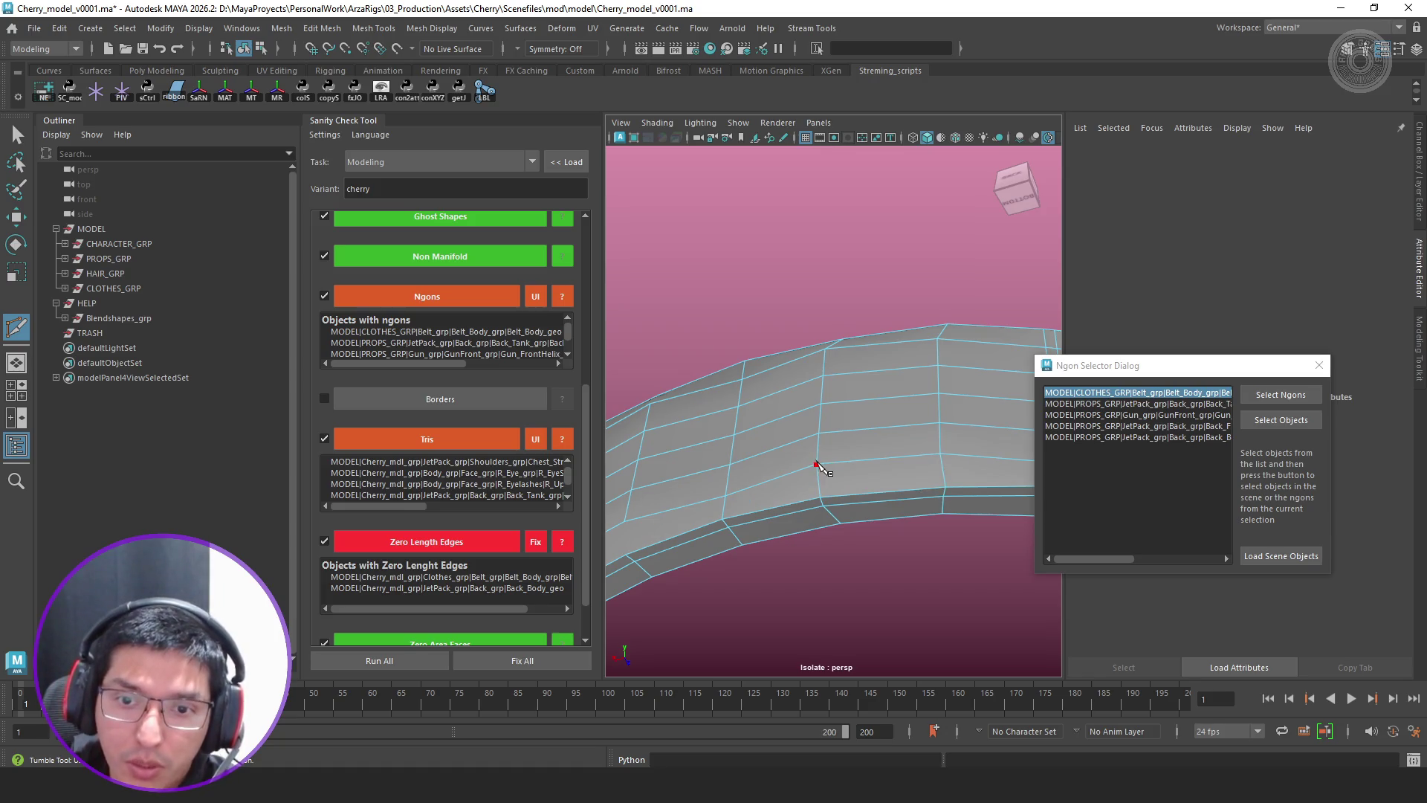
scroll(820, 469, up, 5)
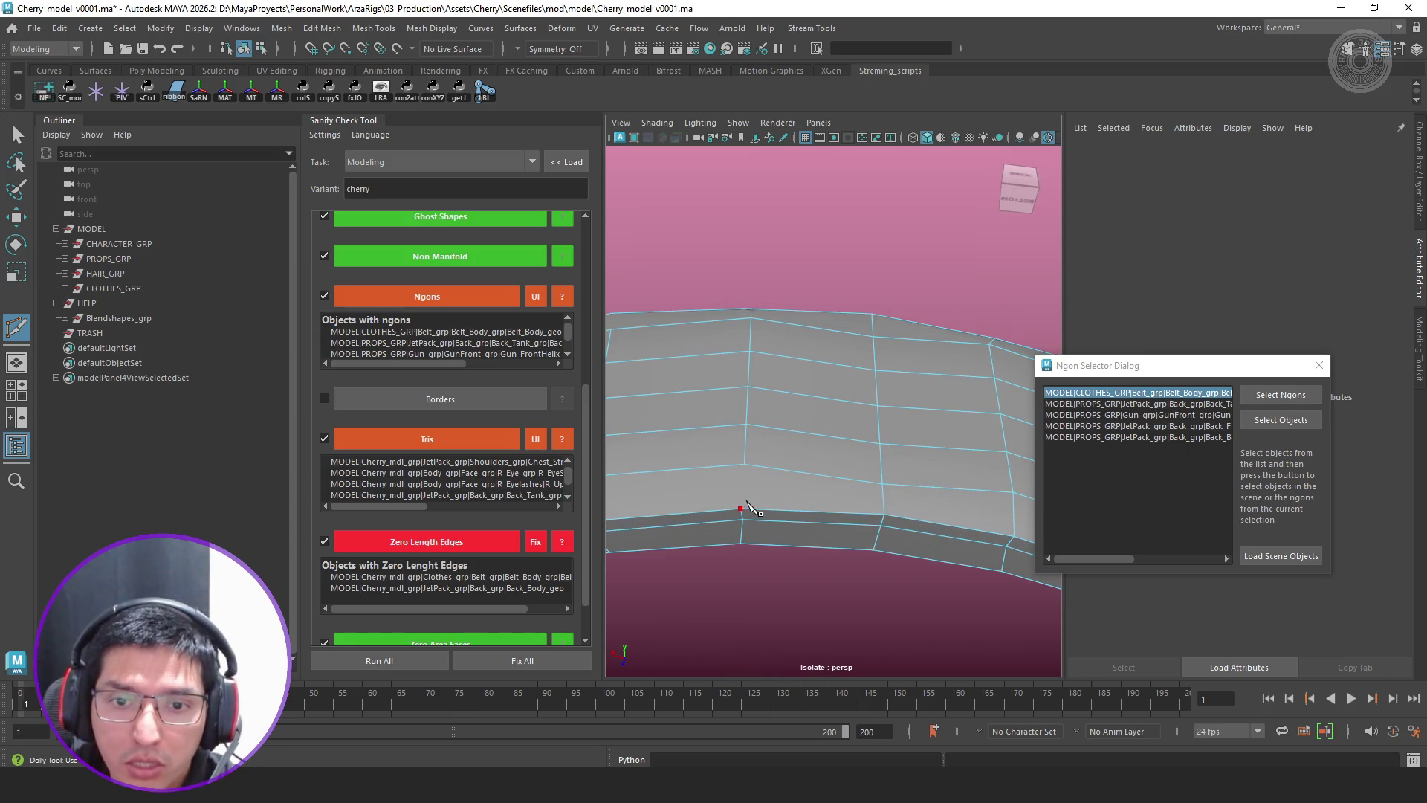
key(Return)
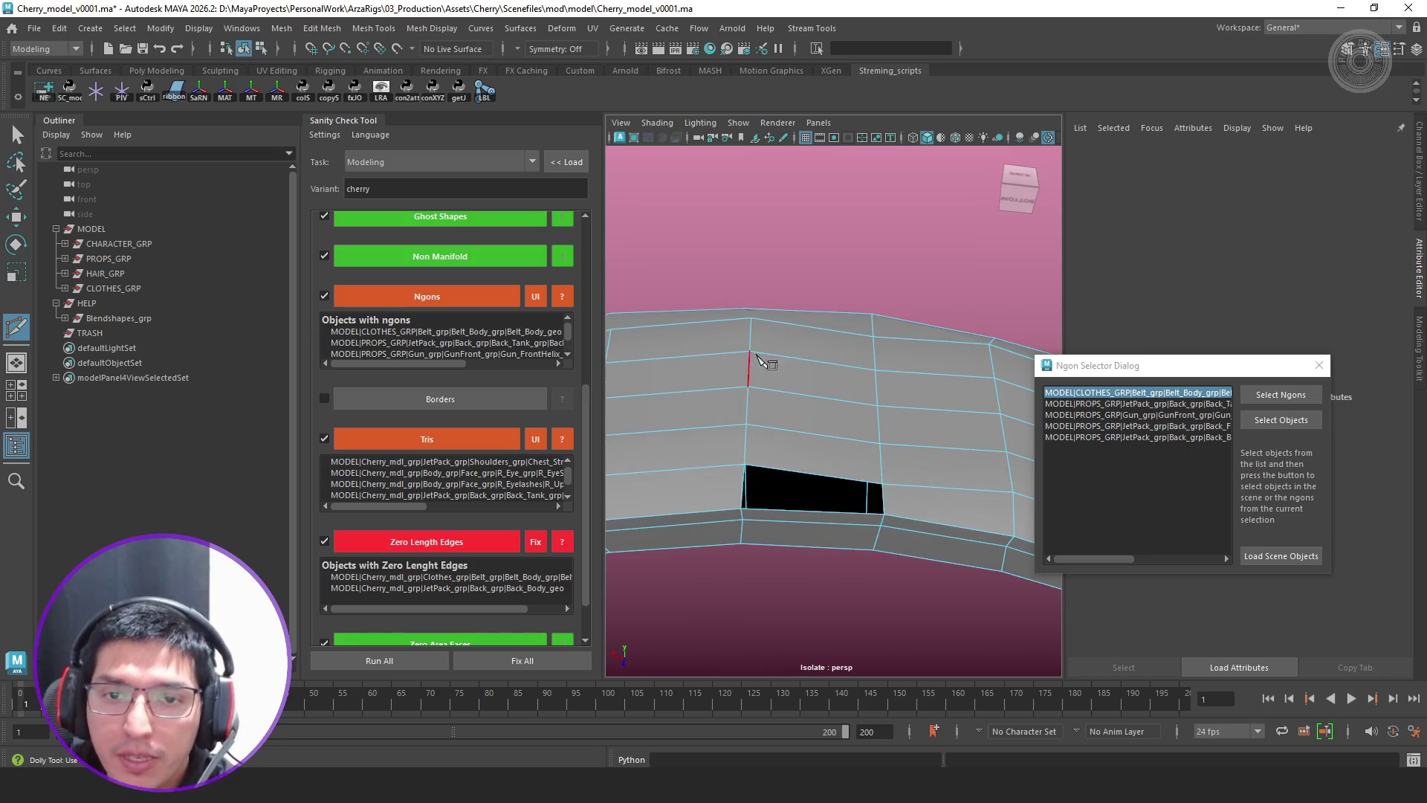
Cut a second vertical edge across the belt band ending at the top vertex
mouse_move(769, 336)
alt+mouse_down()
mouse_move(781, 373)
mouse_move(854, 420)
mouse_move(818, 446)
alt+mouse_up()
click(820, 440)
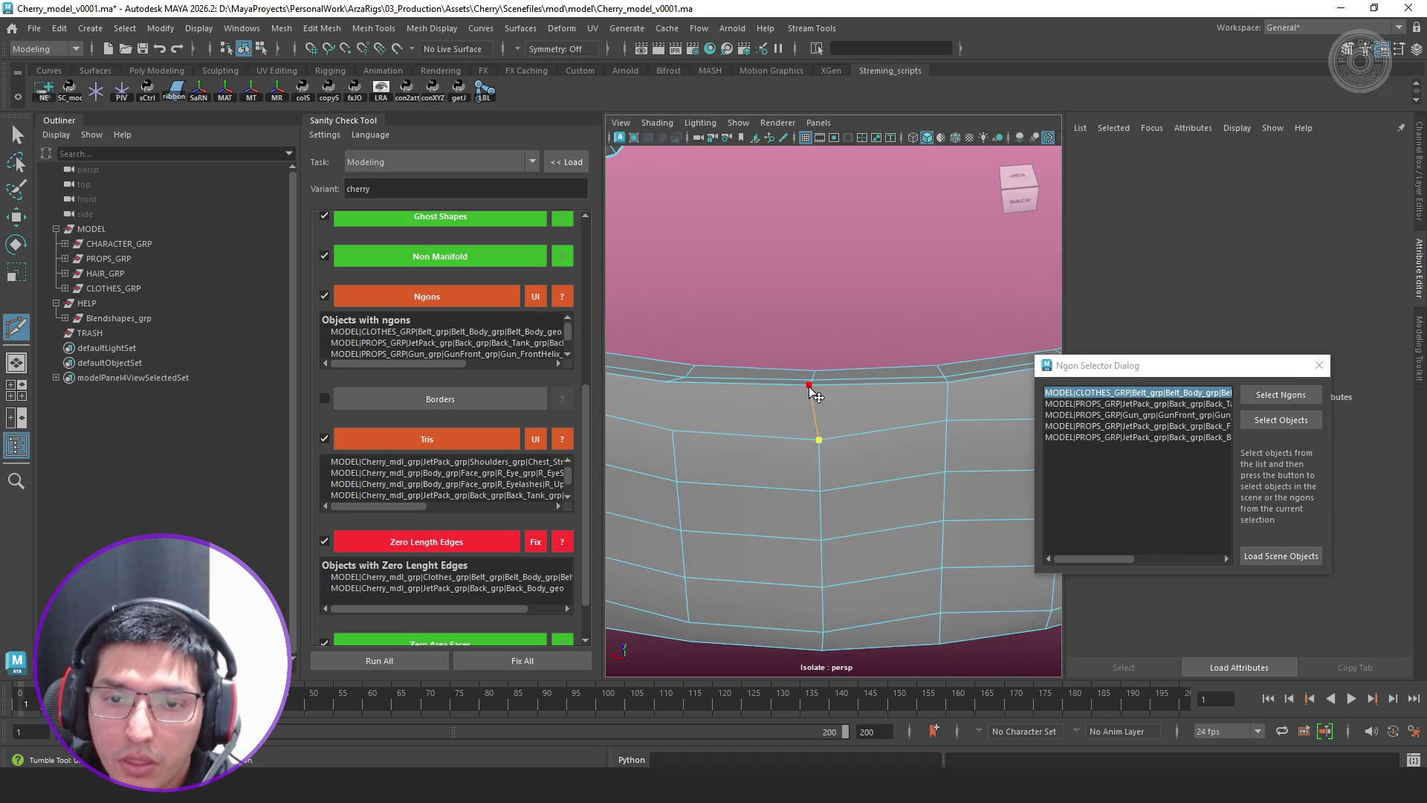
click(813, 383)
key(Return)
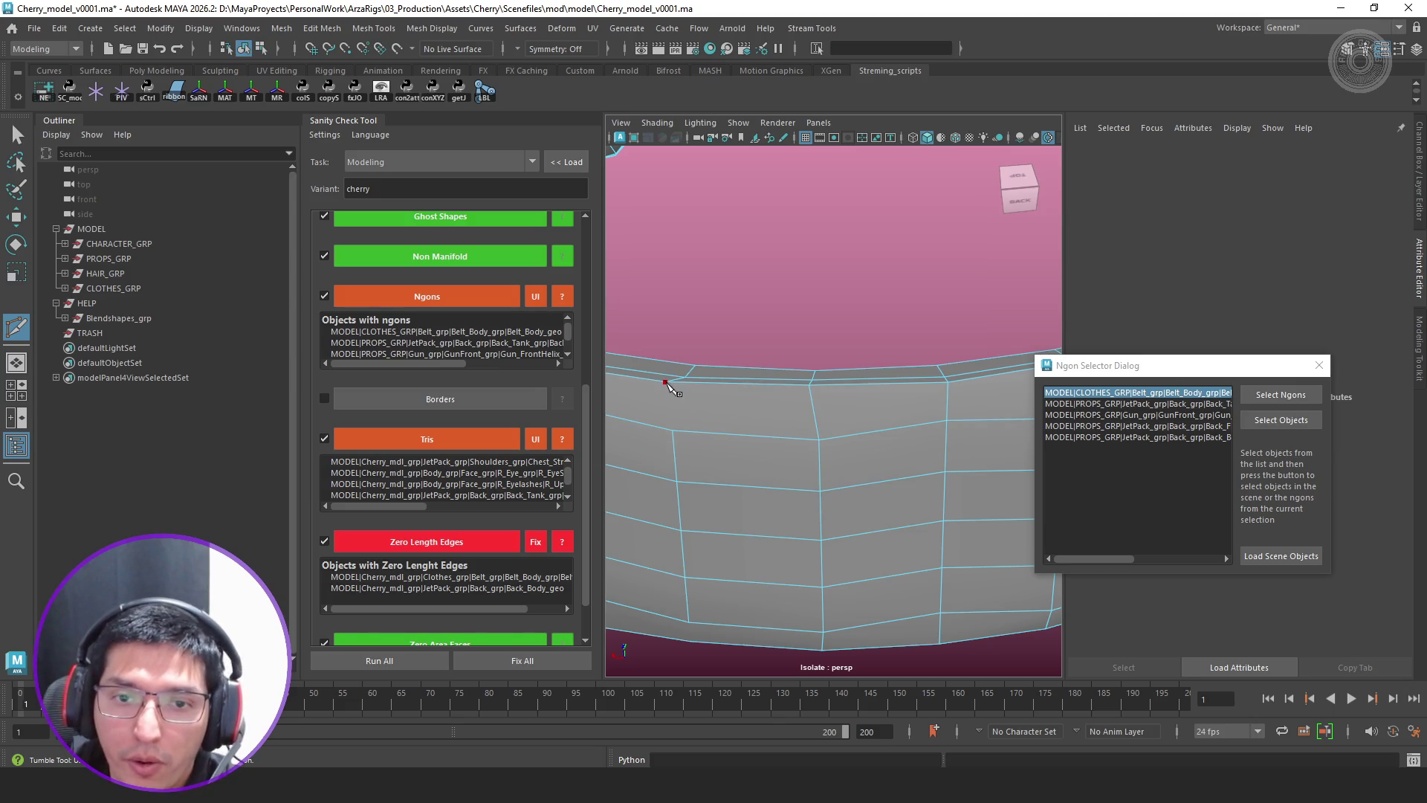
mouse_move(705, 429)
alt+mouse_down()
mouse_move(726, 501)
mouse_move(741, 389)
alt+mouse_up()
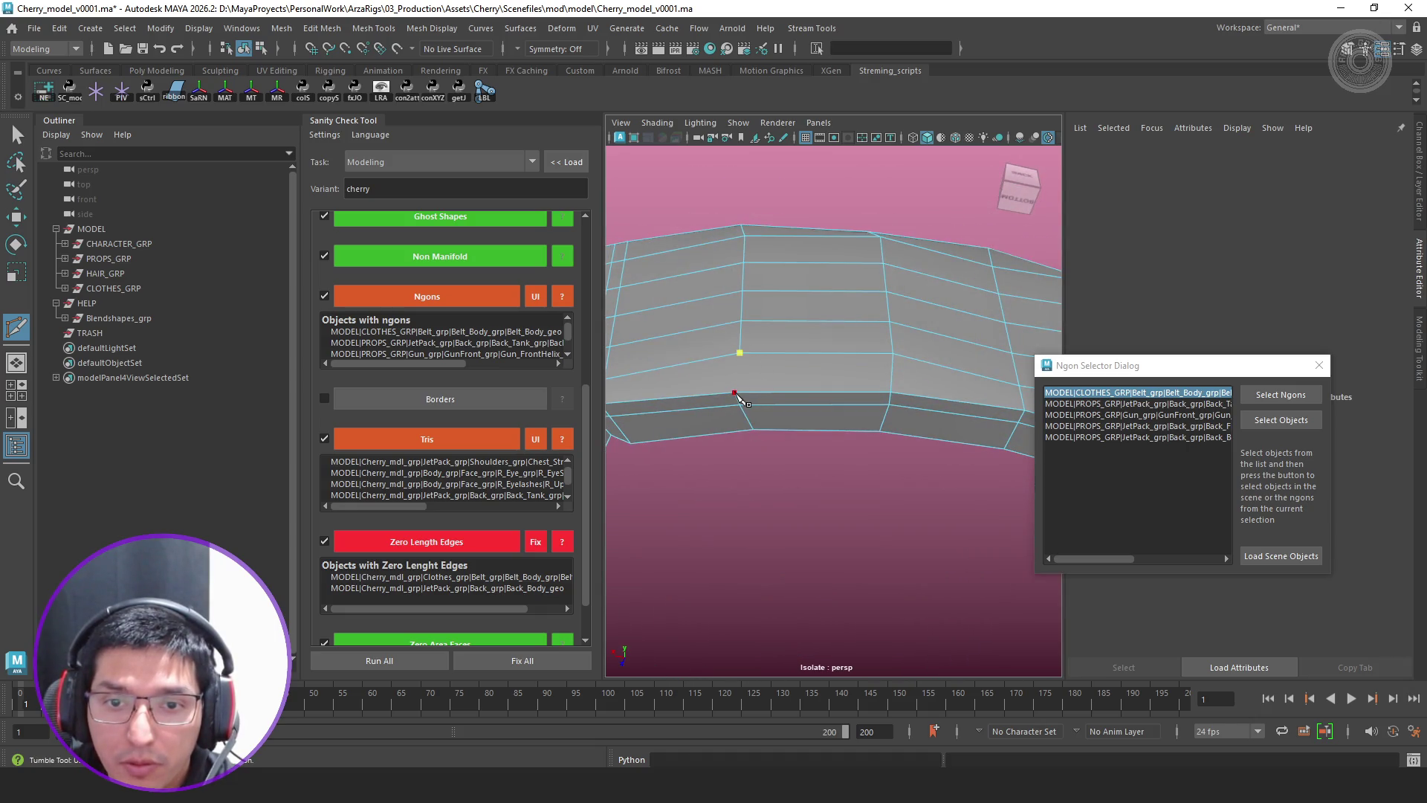
Select one new belt edge and move it into place with the Move tool
key(q)
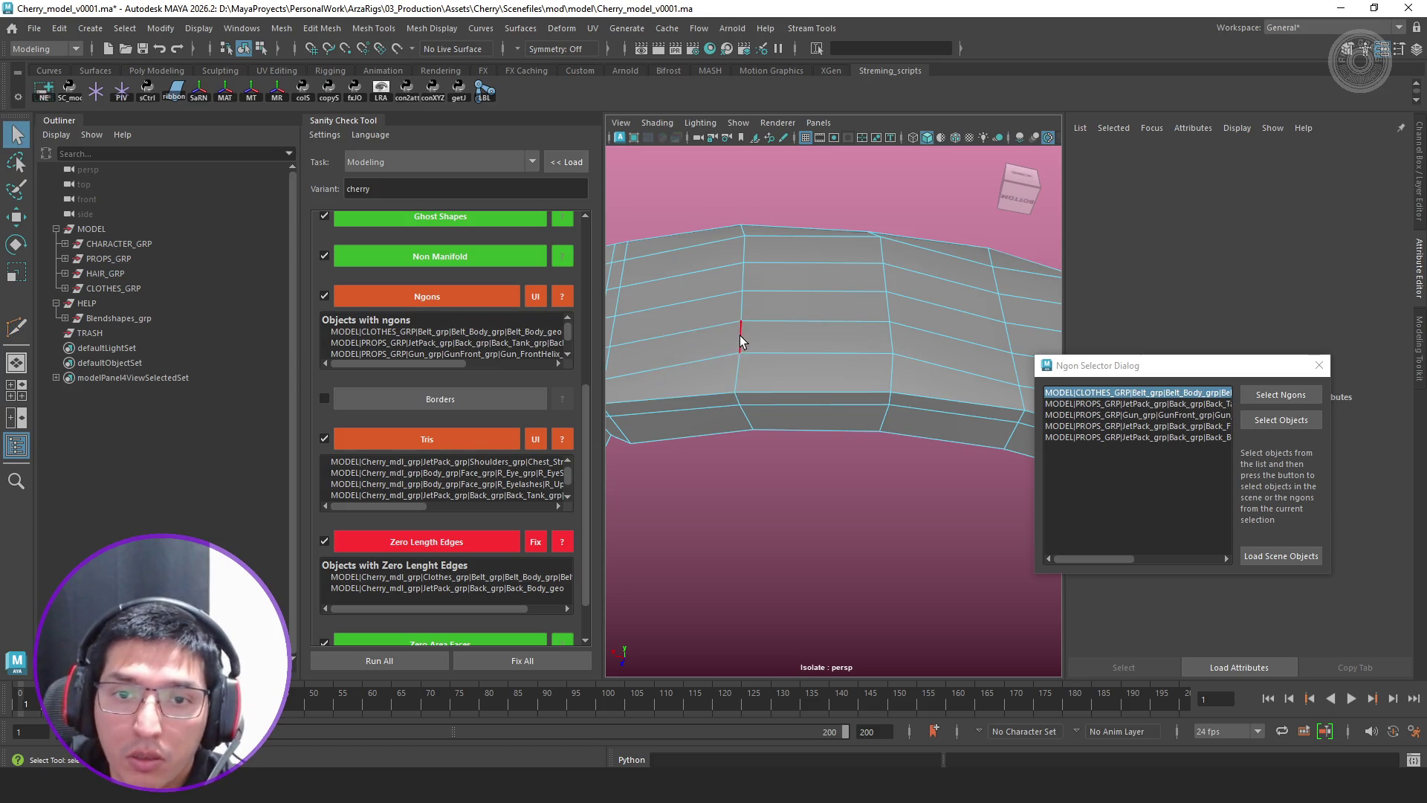
click(740, 335)
mouse_move(773, 287)
alt+mouse_down()
mouse_move(783, 244)
mouse_move(794, 287)
mouse_move(741, 289)
alt+mouse_up()
key(w)
drag(647, 349, 623, 357)
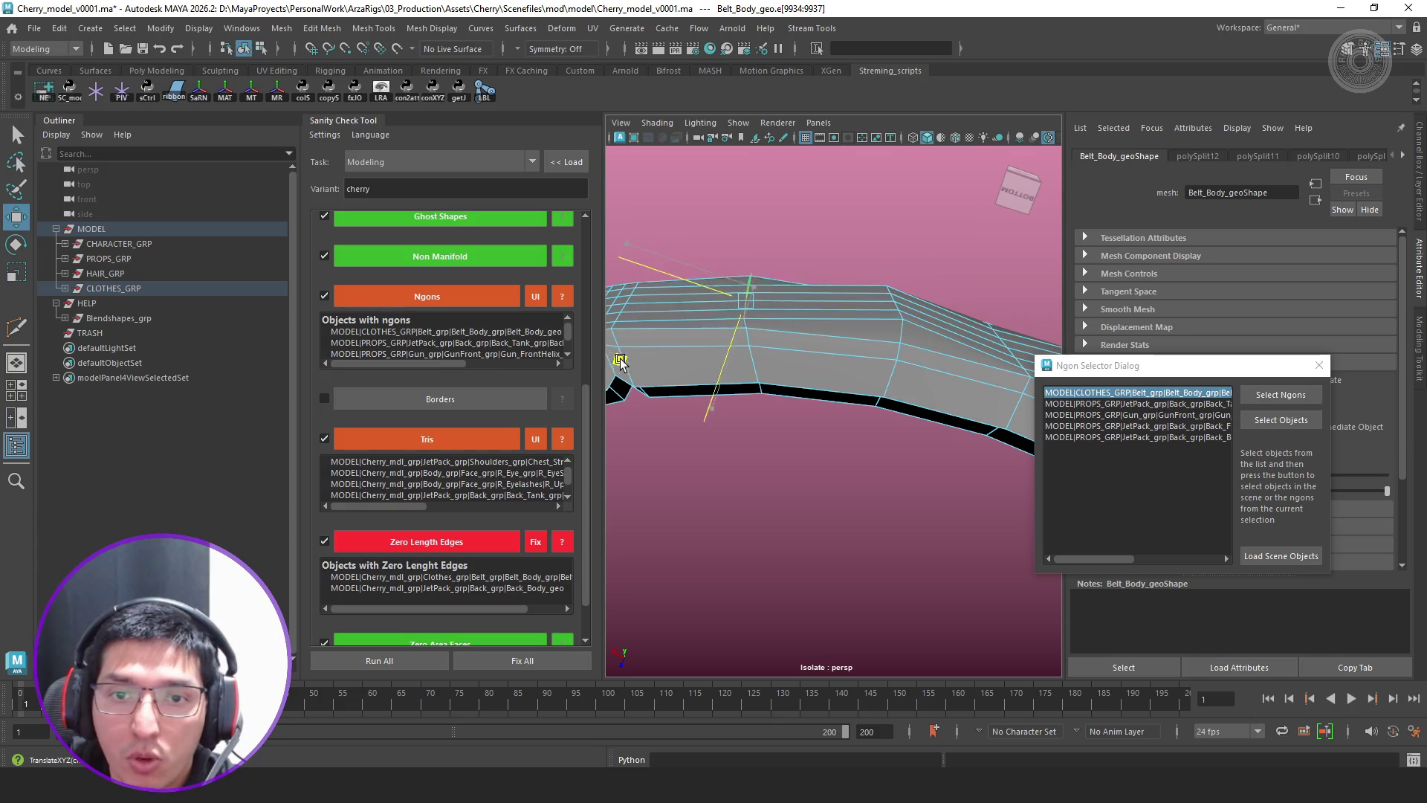
Select another stray belt edge and shift it into position
alt+drag(874, 320, 882, 266)
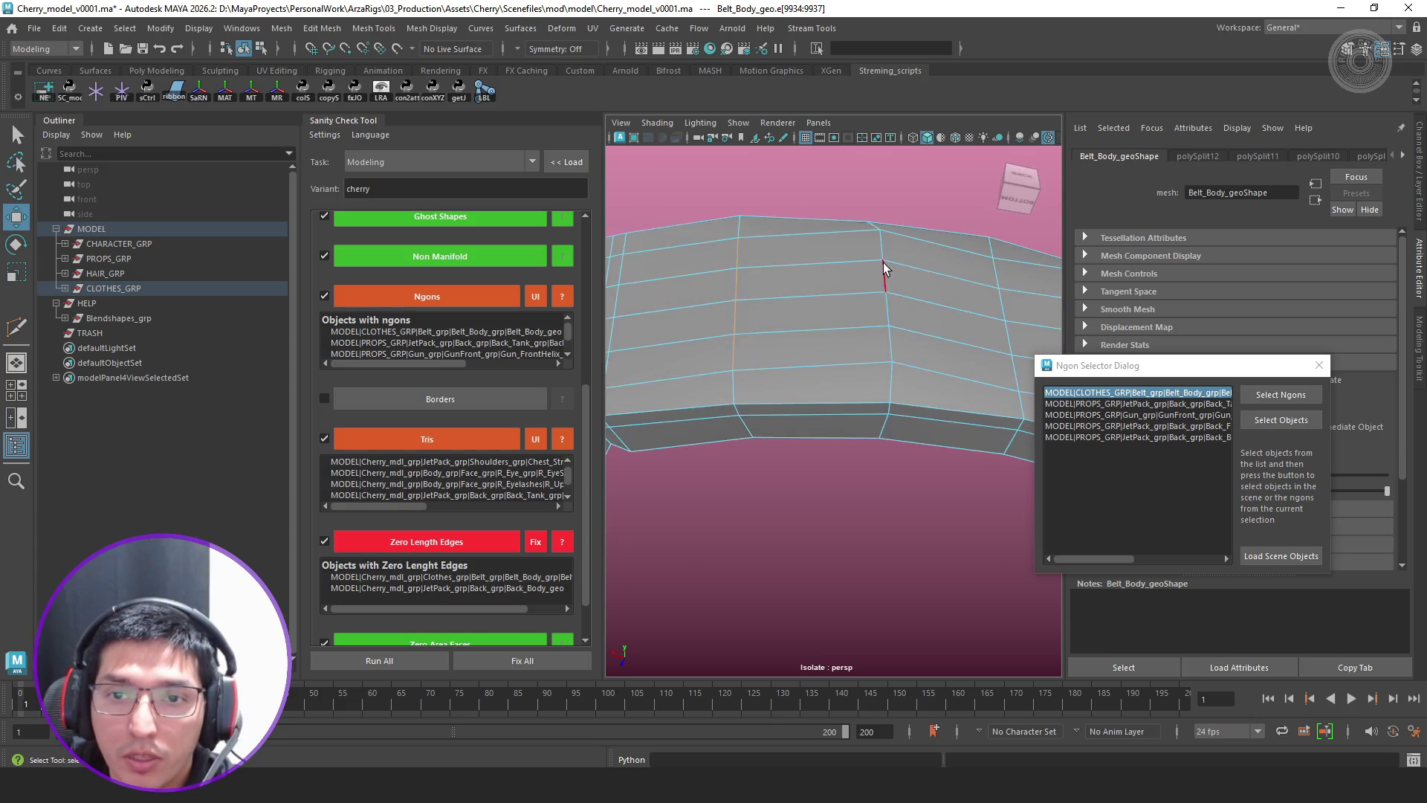
key(q)
click(887, 339)
key(w)
alt+drag(897, 354, 763, 372)
middle_drag(762, 373, 759, 385)
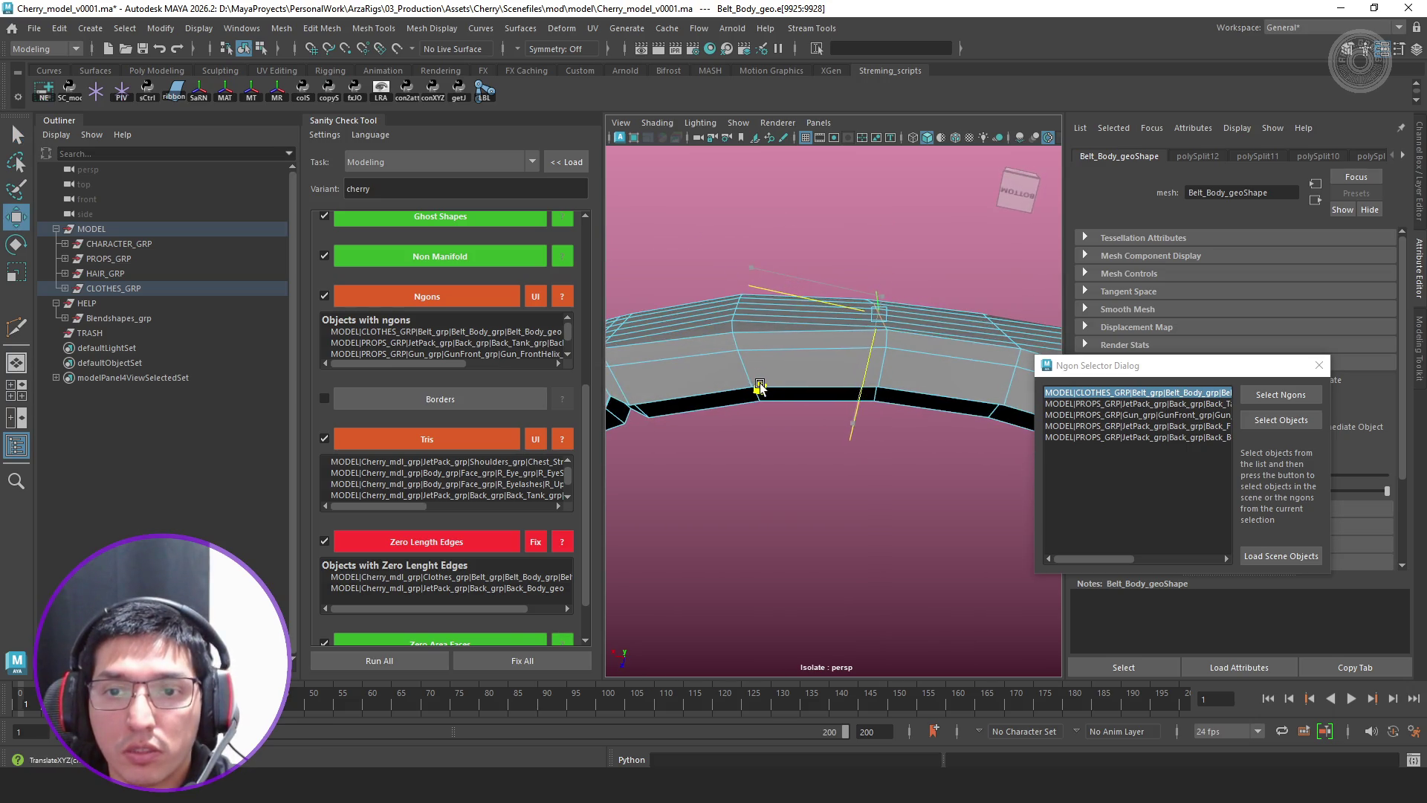
alt+drag(759, 385, 793, 381)
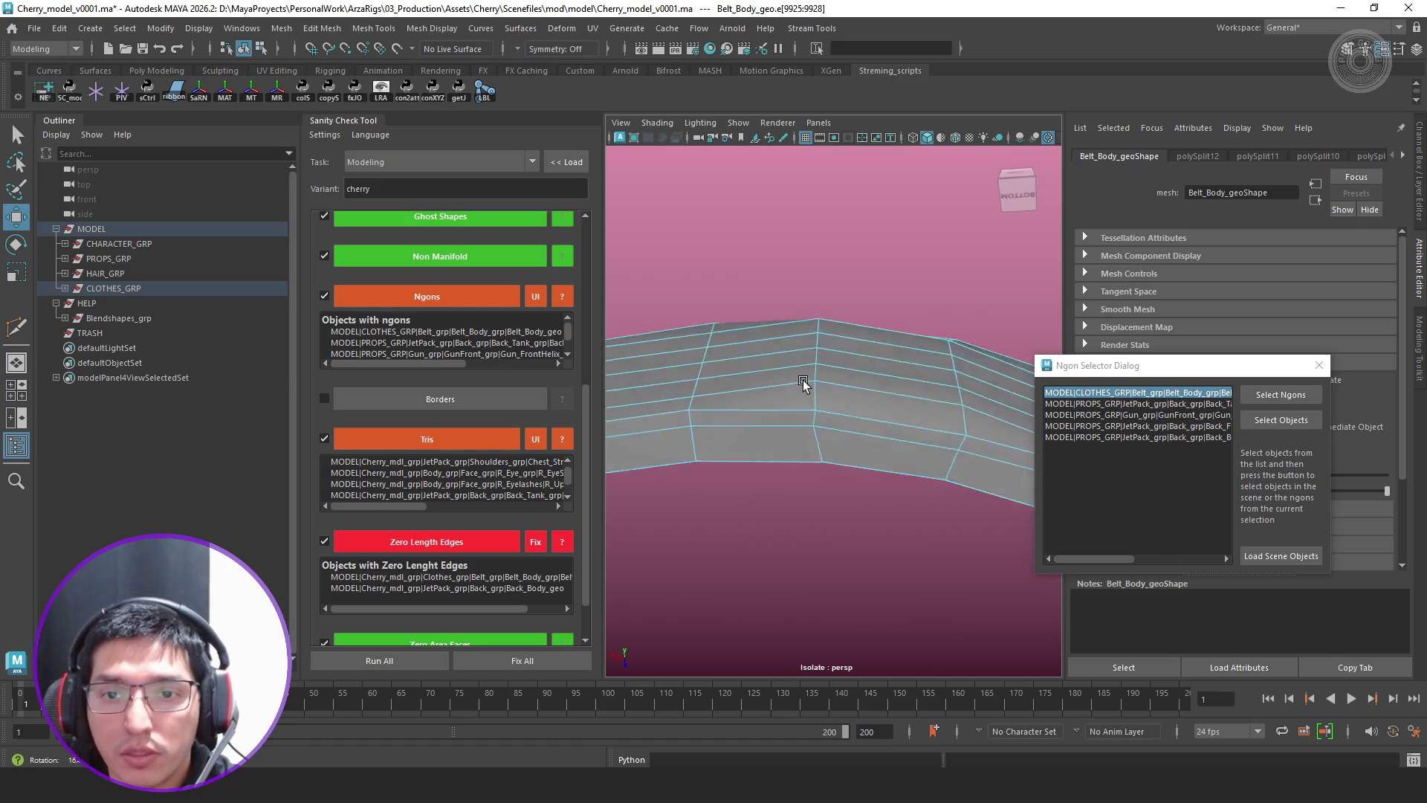
Pull a belt vertex down to reshape the band, then select a vertical edge to check it
click(820, 263)
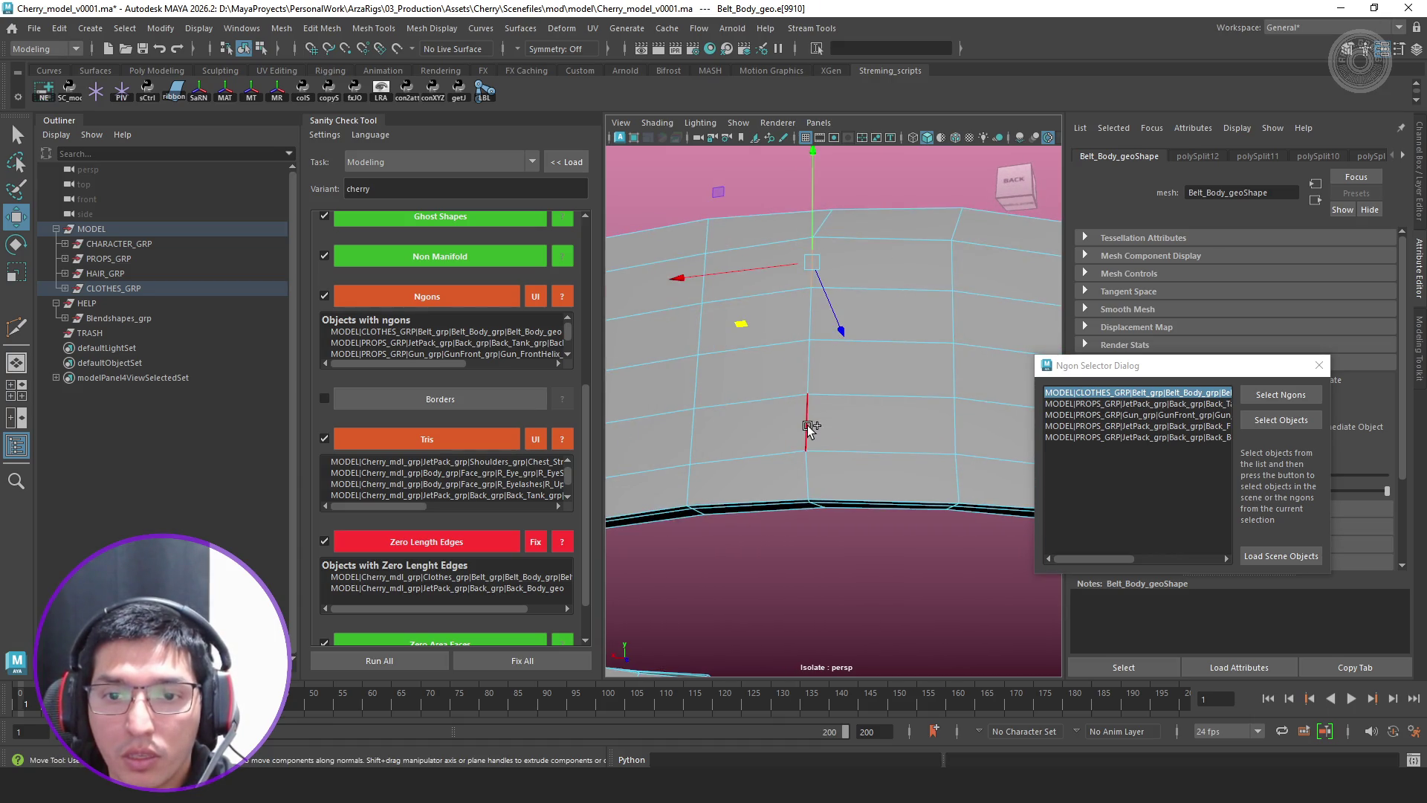
alt+drag(811, 427, 736, 469)
middle_drag(736, 470, 745, 486)
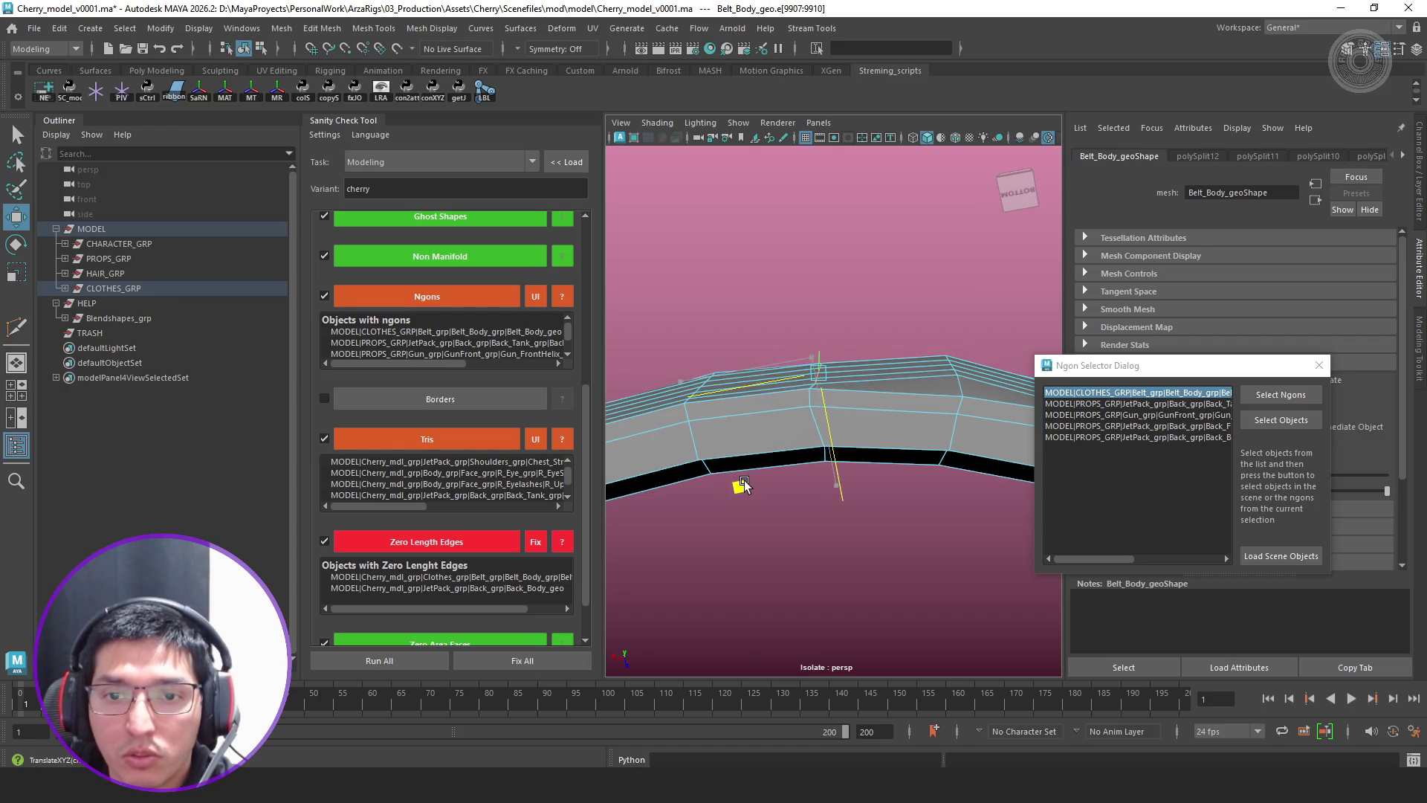
alt+drag(744, 474, 950, 274)
click(949, 273)
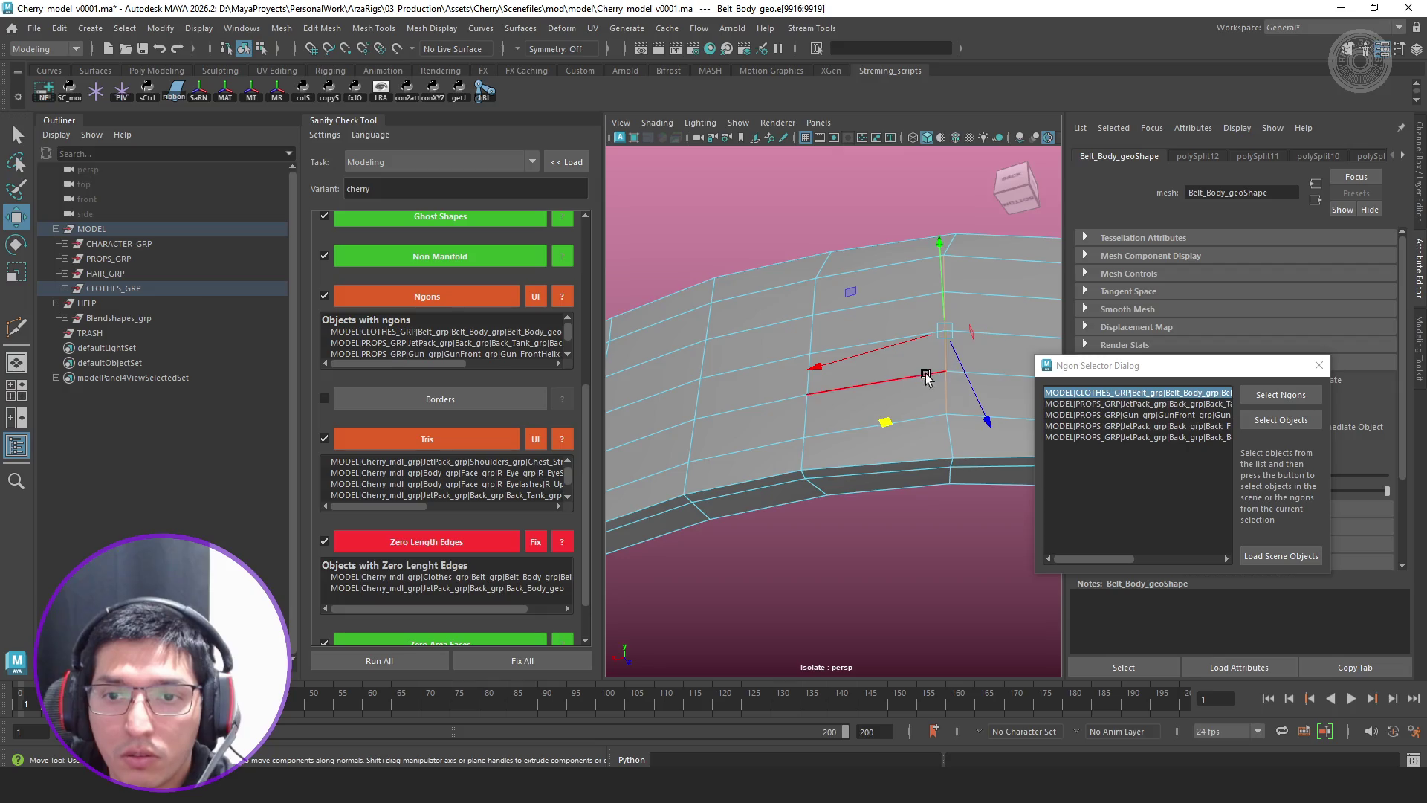
alt+drag(931, 374, 851, 493)
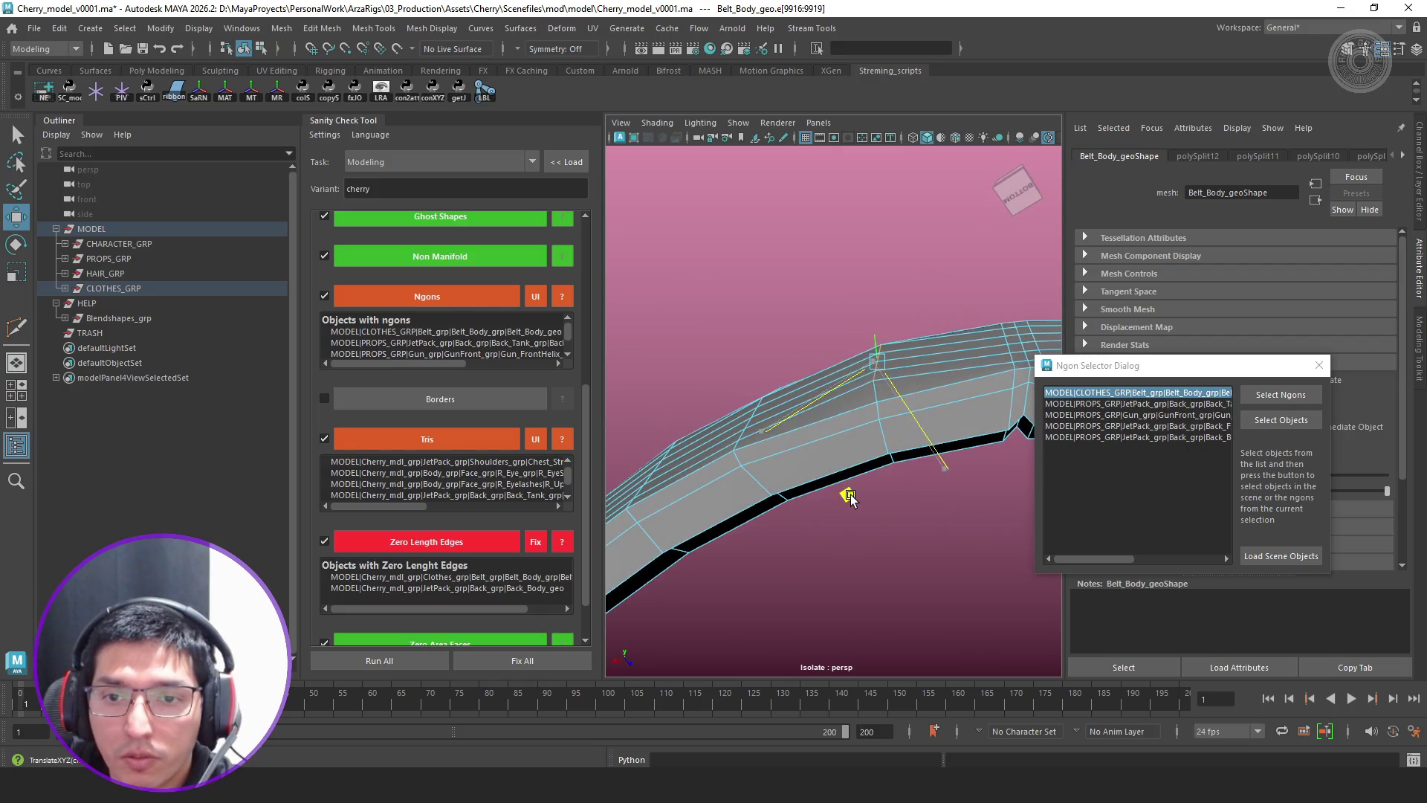
Return the belt ring to object mode and reselect its remaining ngon faces for inspection
key(q)
mouse_move(931, 336)
right_down()
mouse_move(1016, 277)
mouse_move(1003, 303)
right_up()
mouse_move(1003, 302)
alt+mouse_down()
mouse_move(788, 435)
mouse_move(1322, 450)
alt+mouse_up()
click(1288, 397)
mouse_move(893, 424)
alt+mouse_down()
mouse_move(950, 418)
mouse_move(884, 454)
mouse_move(906, 409)
alt+mouse_up()
right_drag(927, 367, 936, 337)
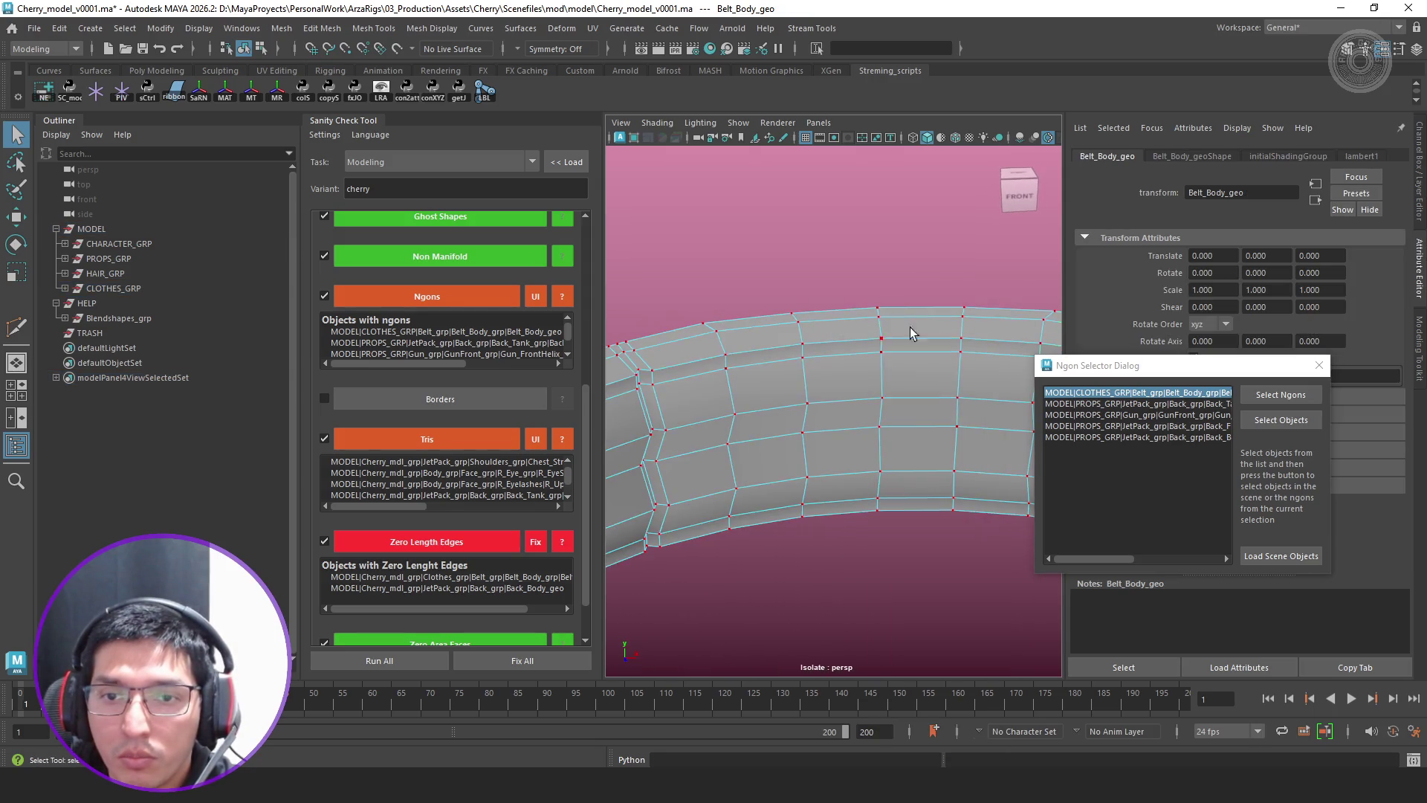
Clear the belt vertex selection, unisolate the full character and rerun the Ngons check
alt+drag(958, 336, 893, 354)
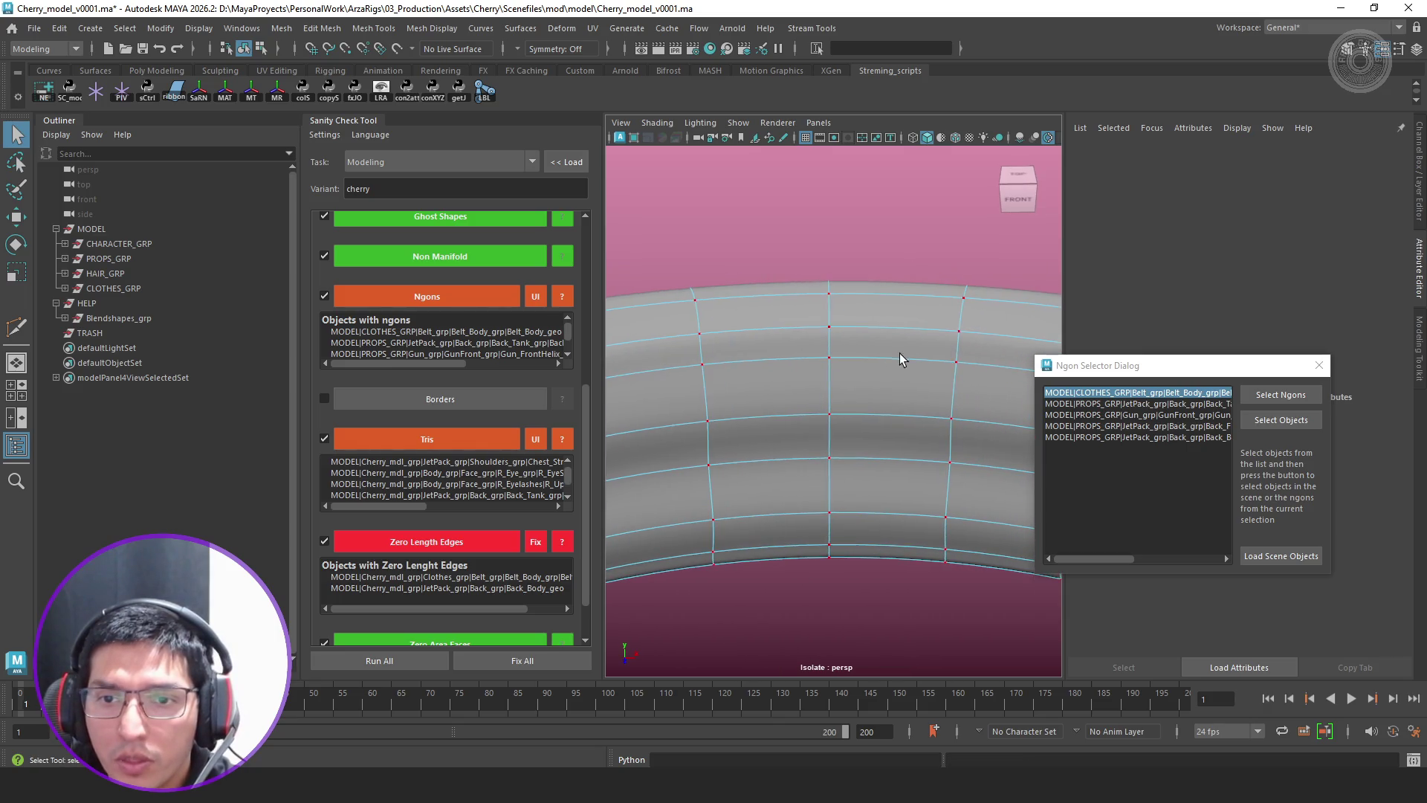
mouse_move(989, 255)
mouse_down()
mouse_move(692, 671)
mouse_move(828, 387)
mouse_up()
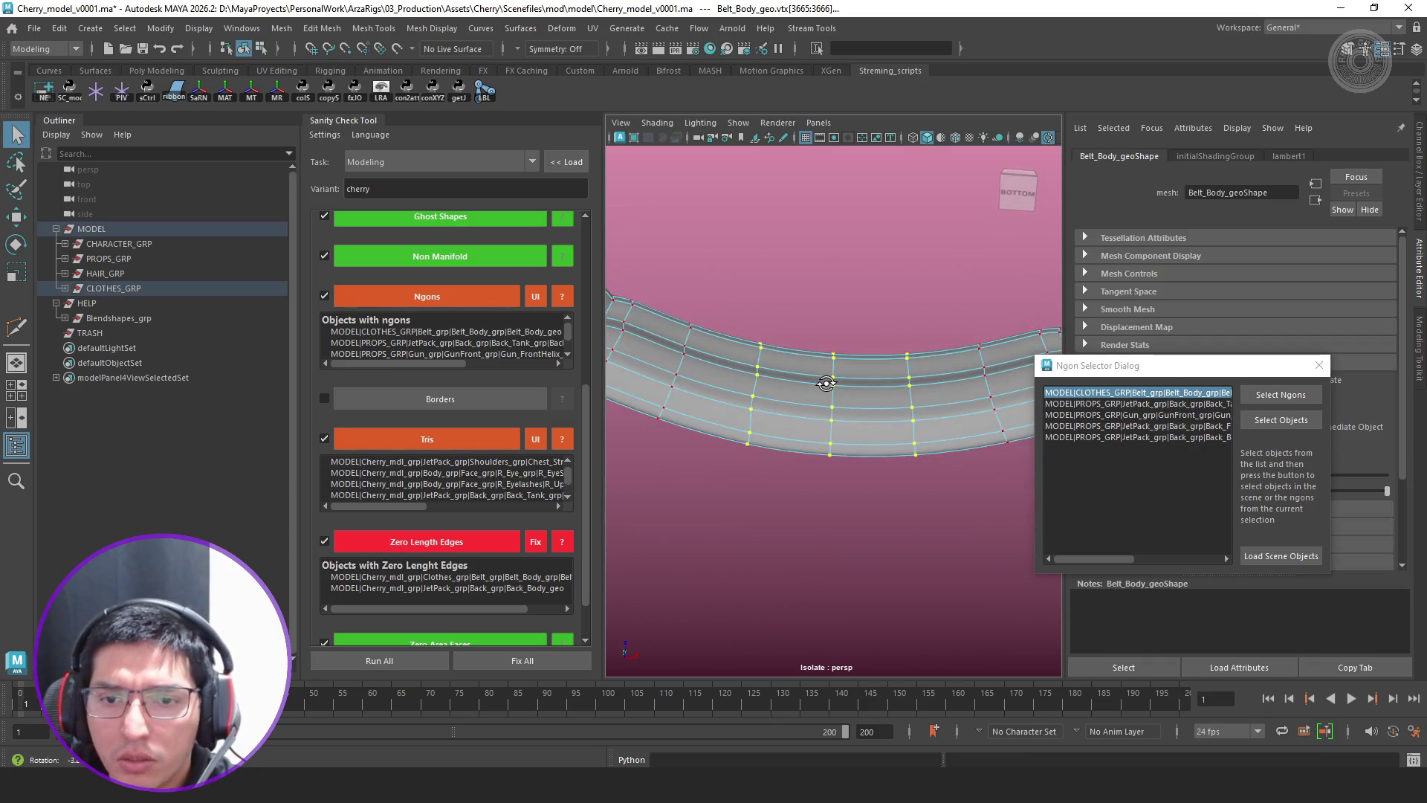
click(827, 387)
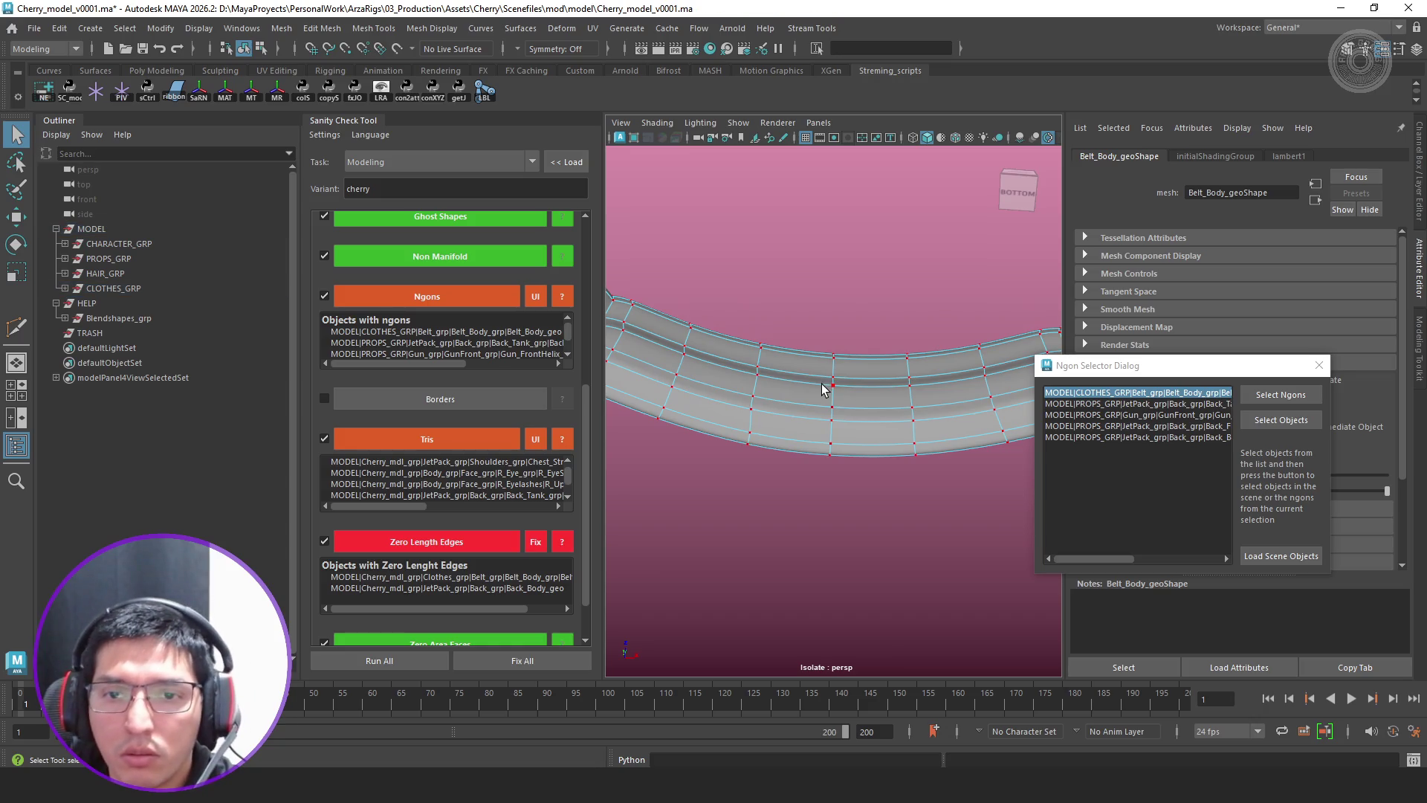
right_drag(824, 389, 931, 277)
scroll(840, 405, down, 3)
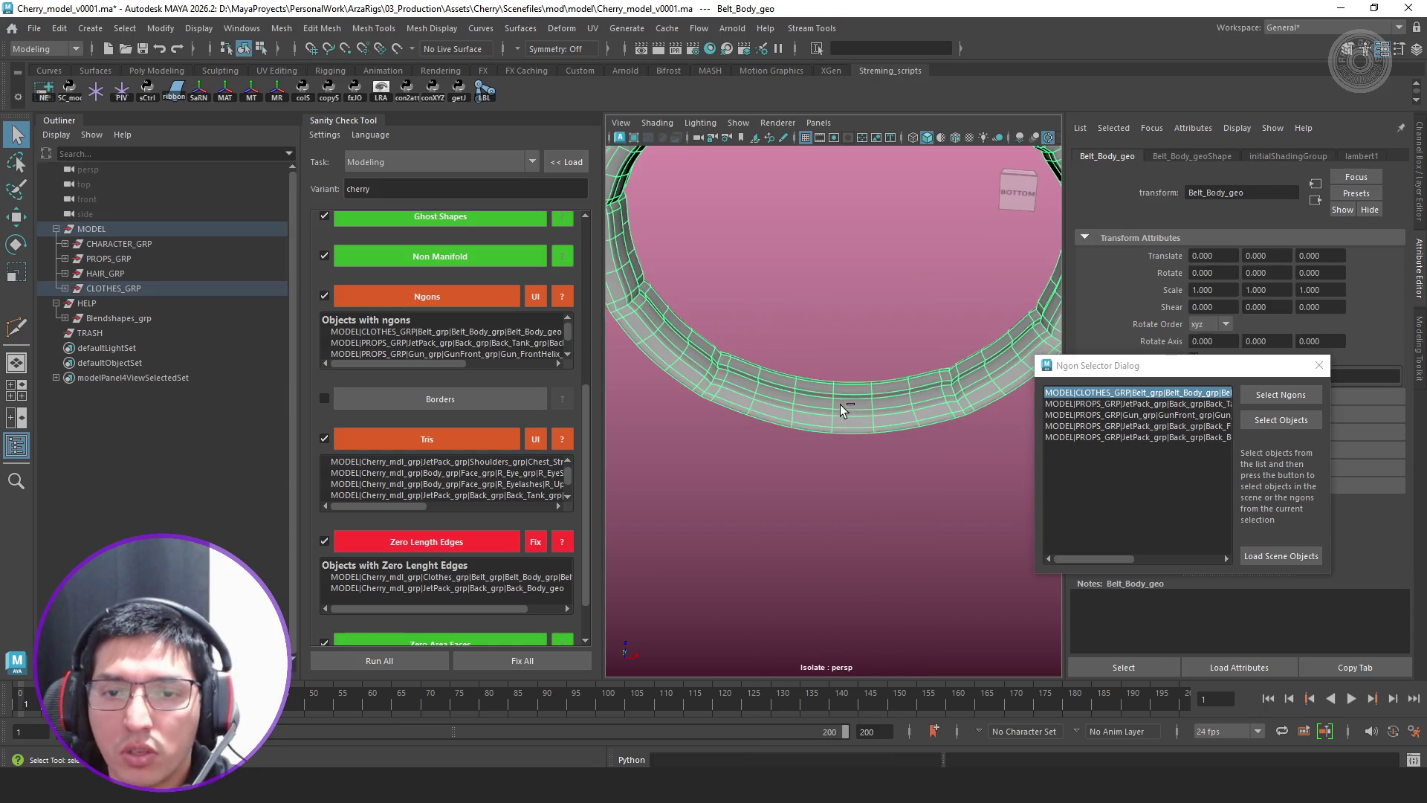
alt+drag(865, 347, 834, 445)
key(ctrl+1)
scroll(841, 443, up, 3)
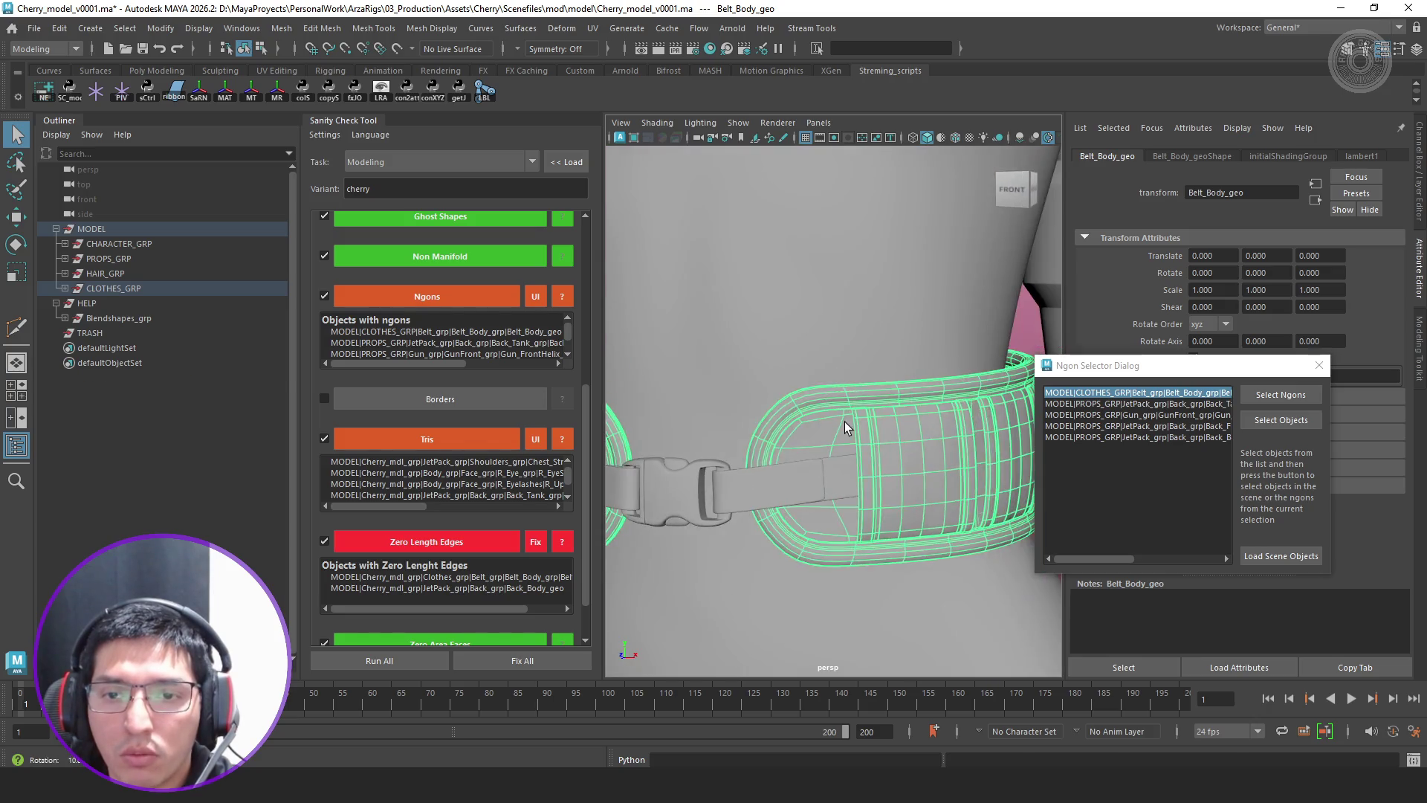
click(491, 296)
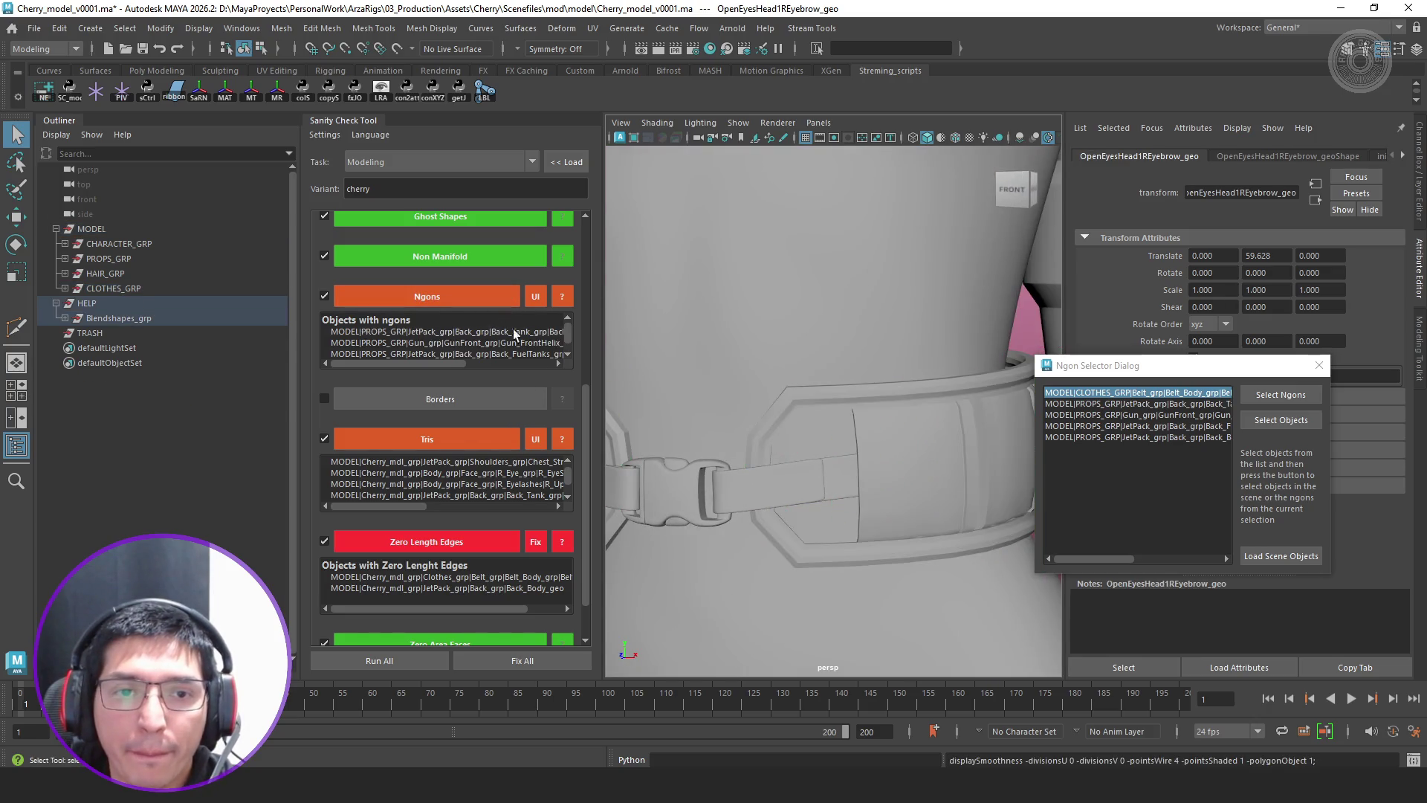
Reload the Ngon Selector list and isolate the ngon faces on Back_Tank_Bolts_geo
click(538, 299)
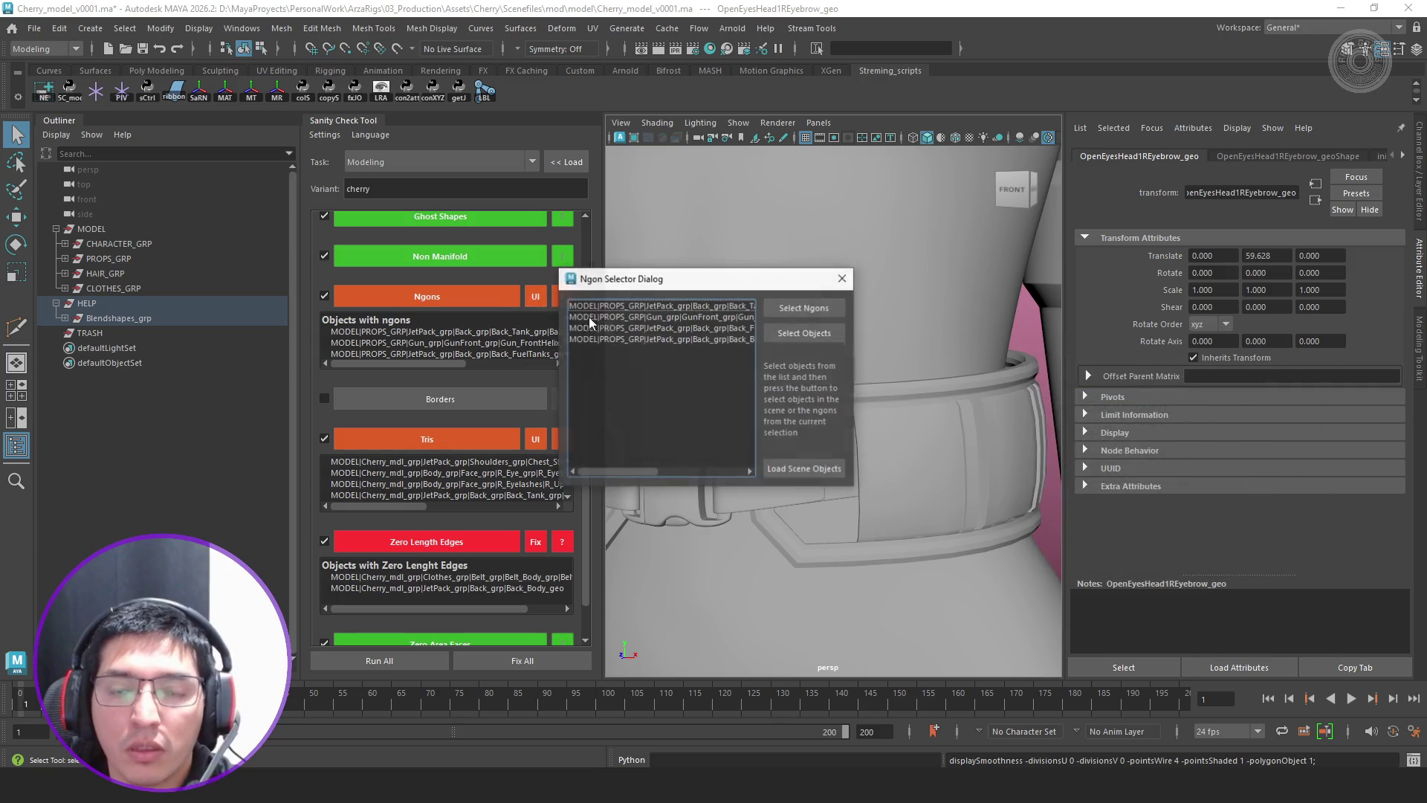
drag(721, 288, 1268, 359)
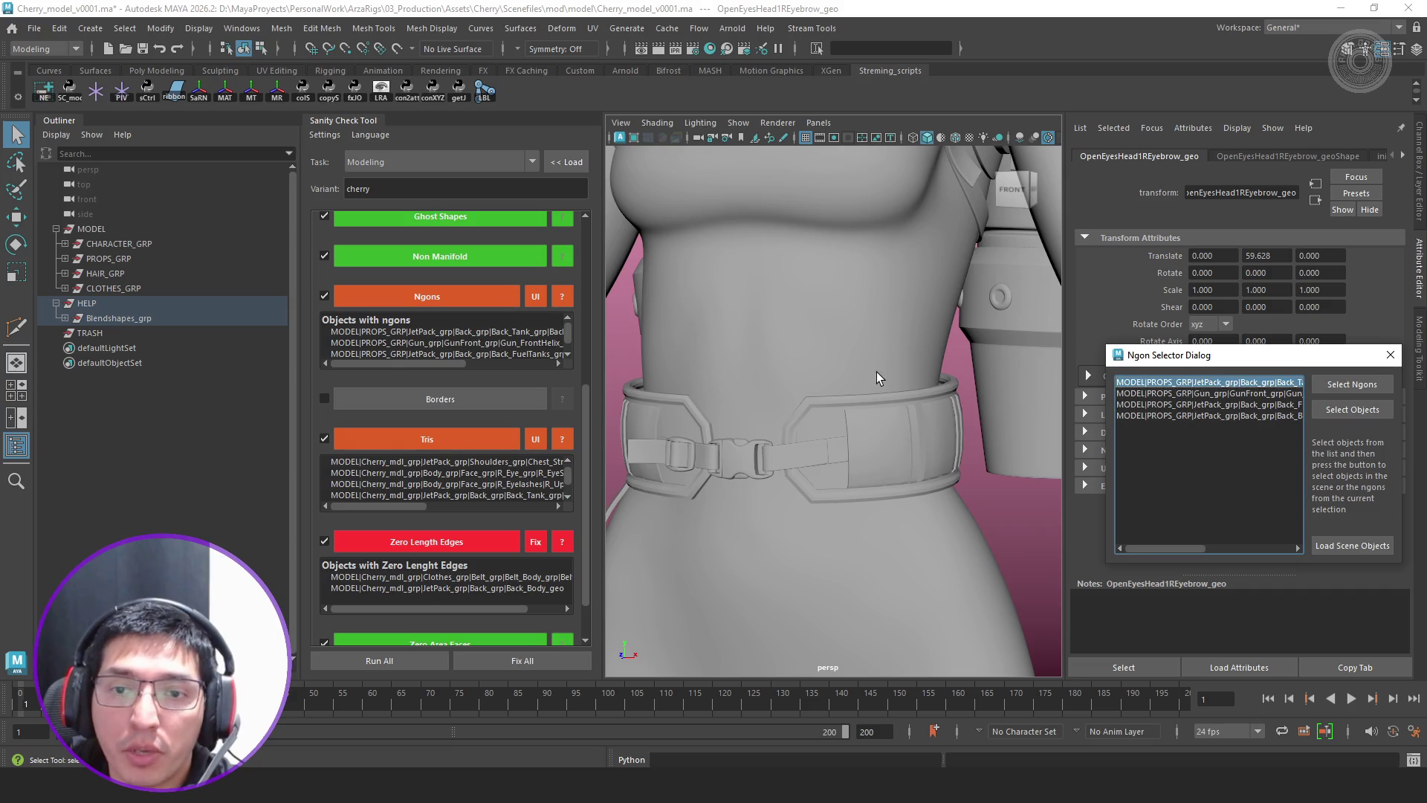
alt+drag(889, 373, 642, 389)
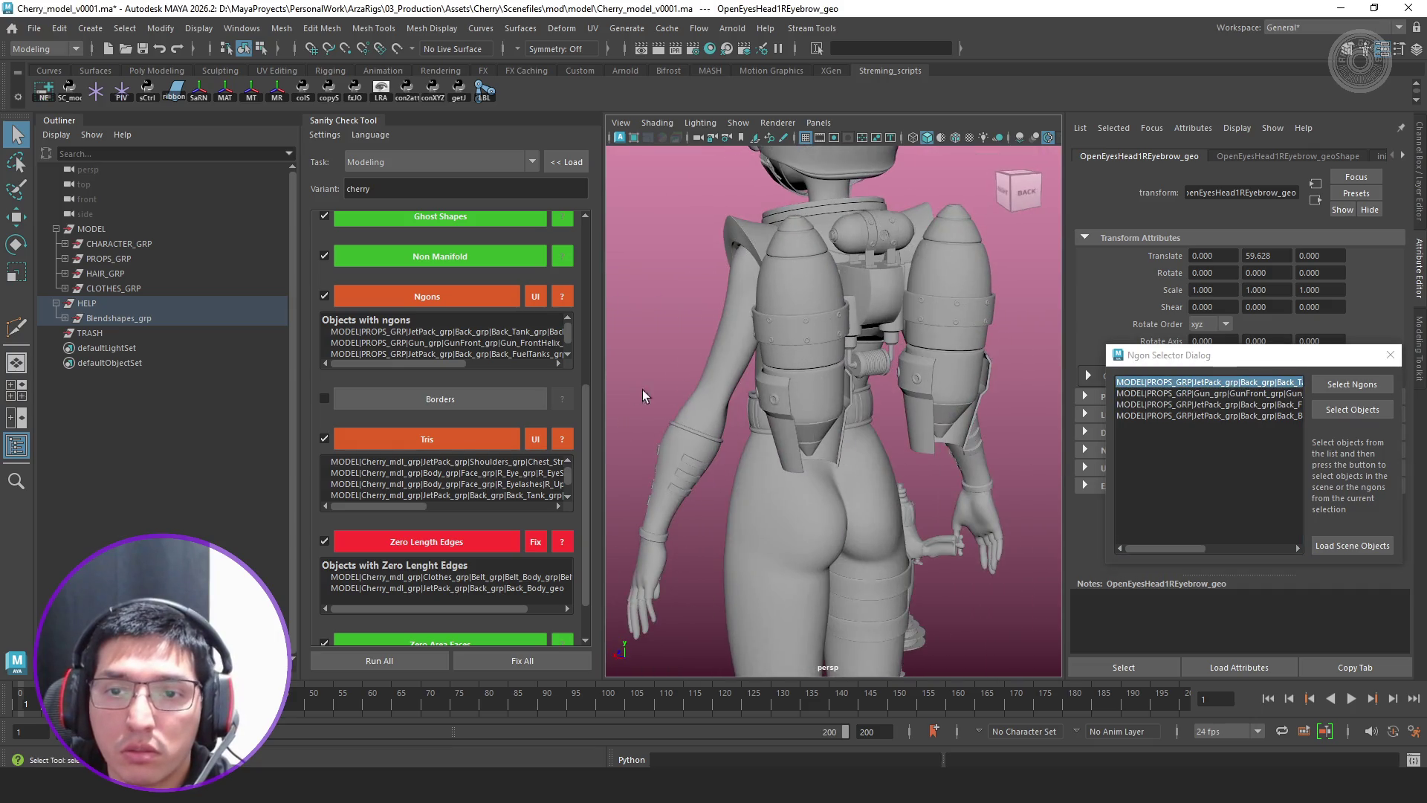
click(1348, 386)
key(ctrl+1)
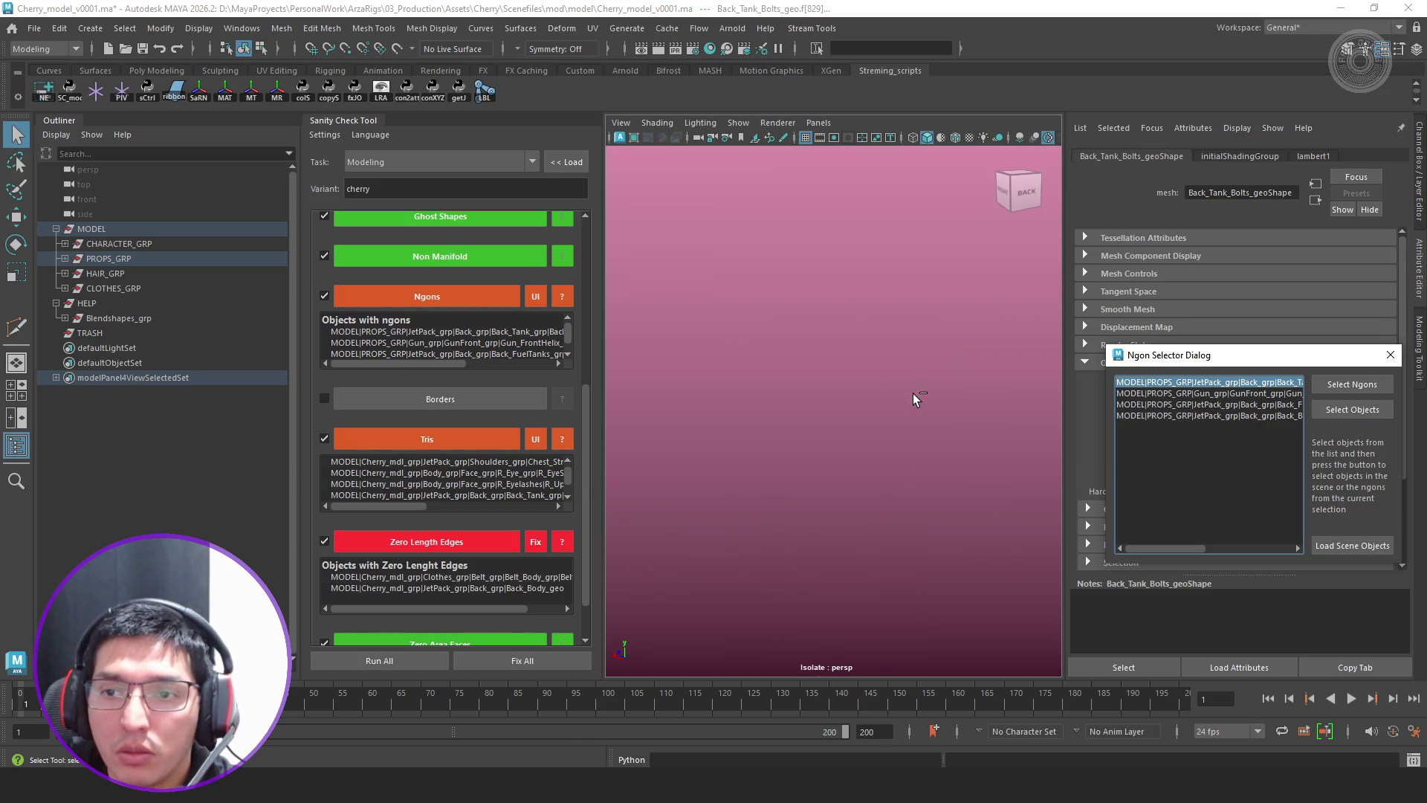
Frame and isolate Back_Tank_Bolts_geo, select its ngon faces and inspect the five bolts
key(ctrl+1)
click(1343, 409)
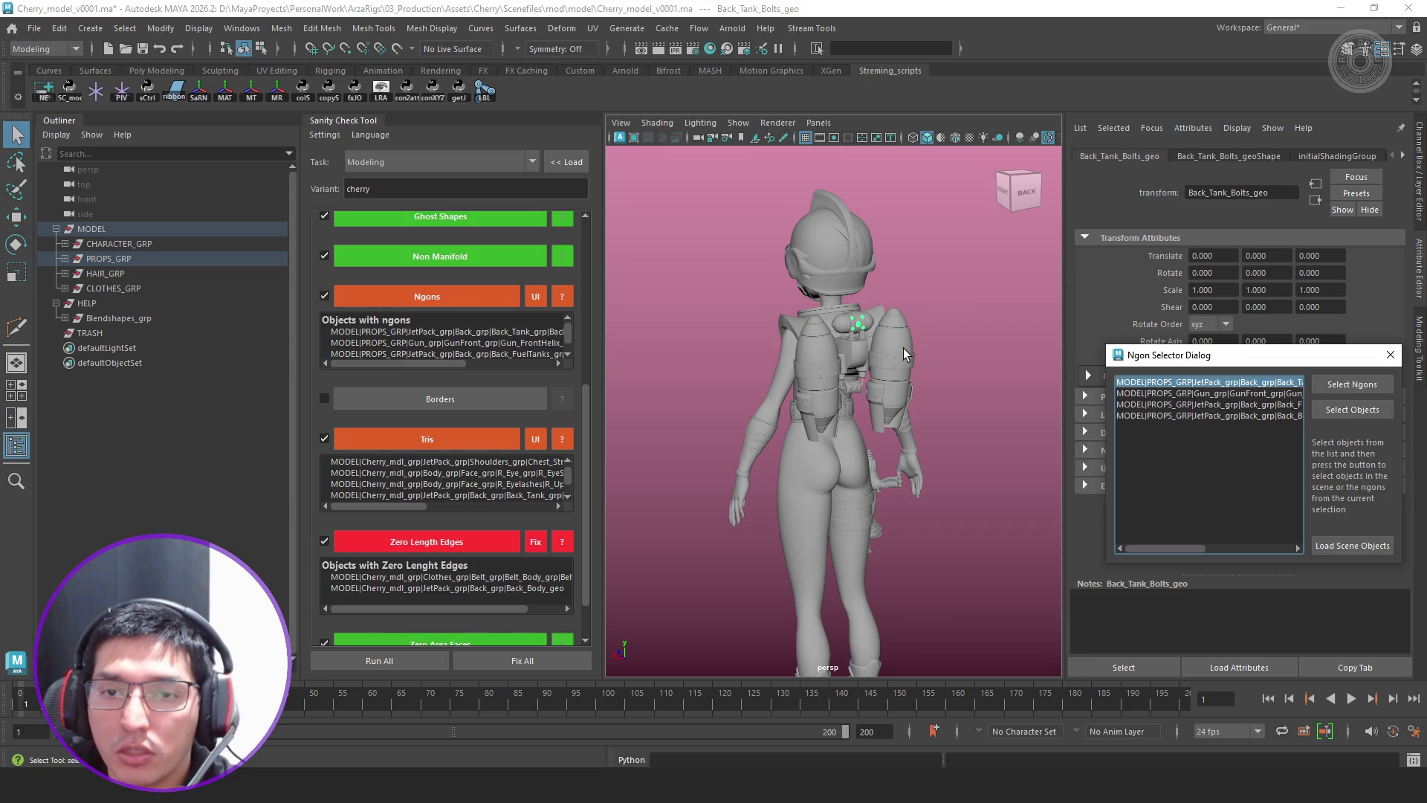
key(f)
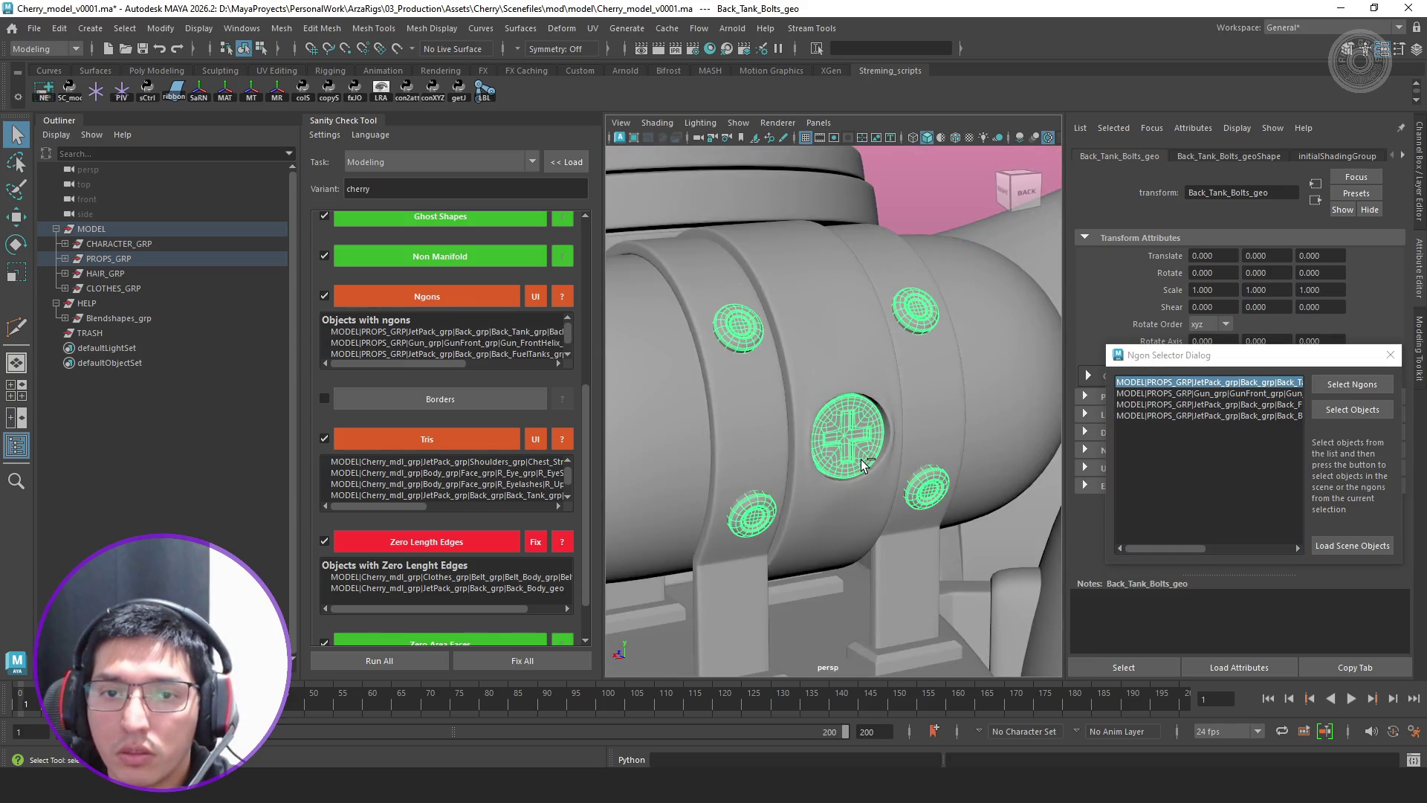
key(ctrl+1)
click(1361, 389)
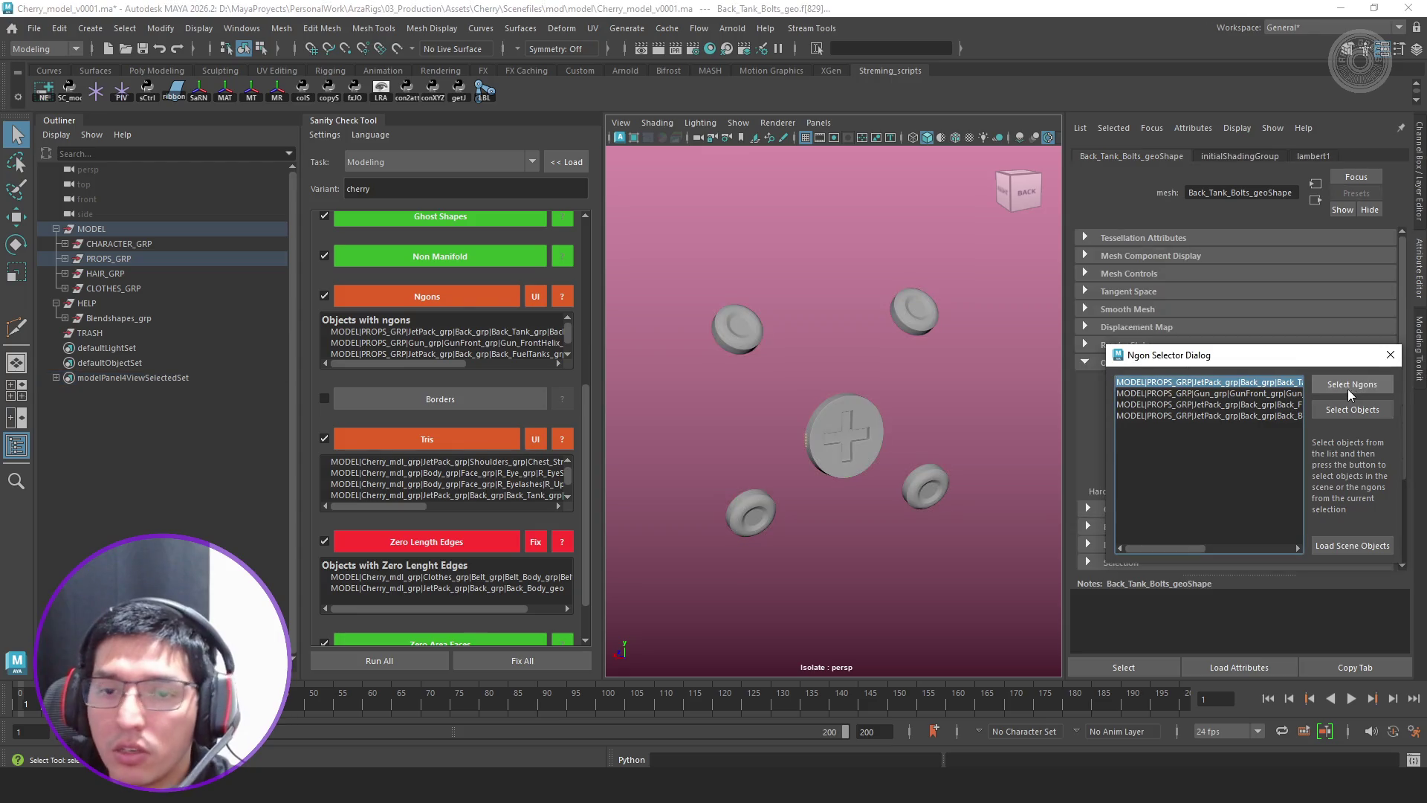
mouse_move(913, 410)
alt+mouse_down()
mouse_move(1112, 398)
mouse_move(792, 481)
mouse_move(956, 526)
alt+mouse_up()
key(ctrl+1)
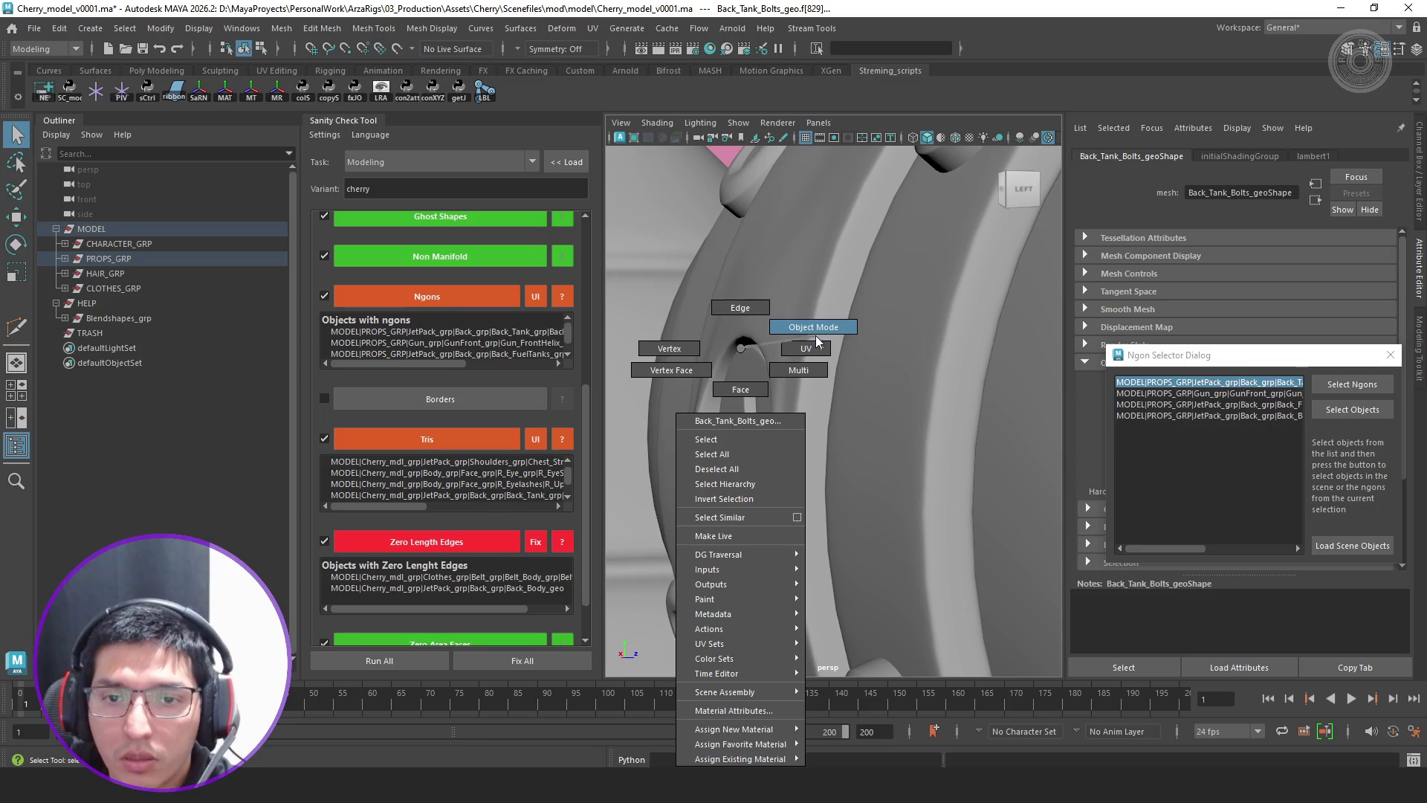
Isolate a single bolt and inspect its vertices in vertex mode
click(738, 426)
key(ctrl+1)
mouse_move(737, 426)
alt+mouse_down()
mouse_move(773, 461)
mouse_move(750, 440)
alt+mouse_up()
right_drag(749, 366, 676, 347)
scroll(769, 443, up, 3)
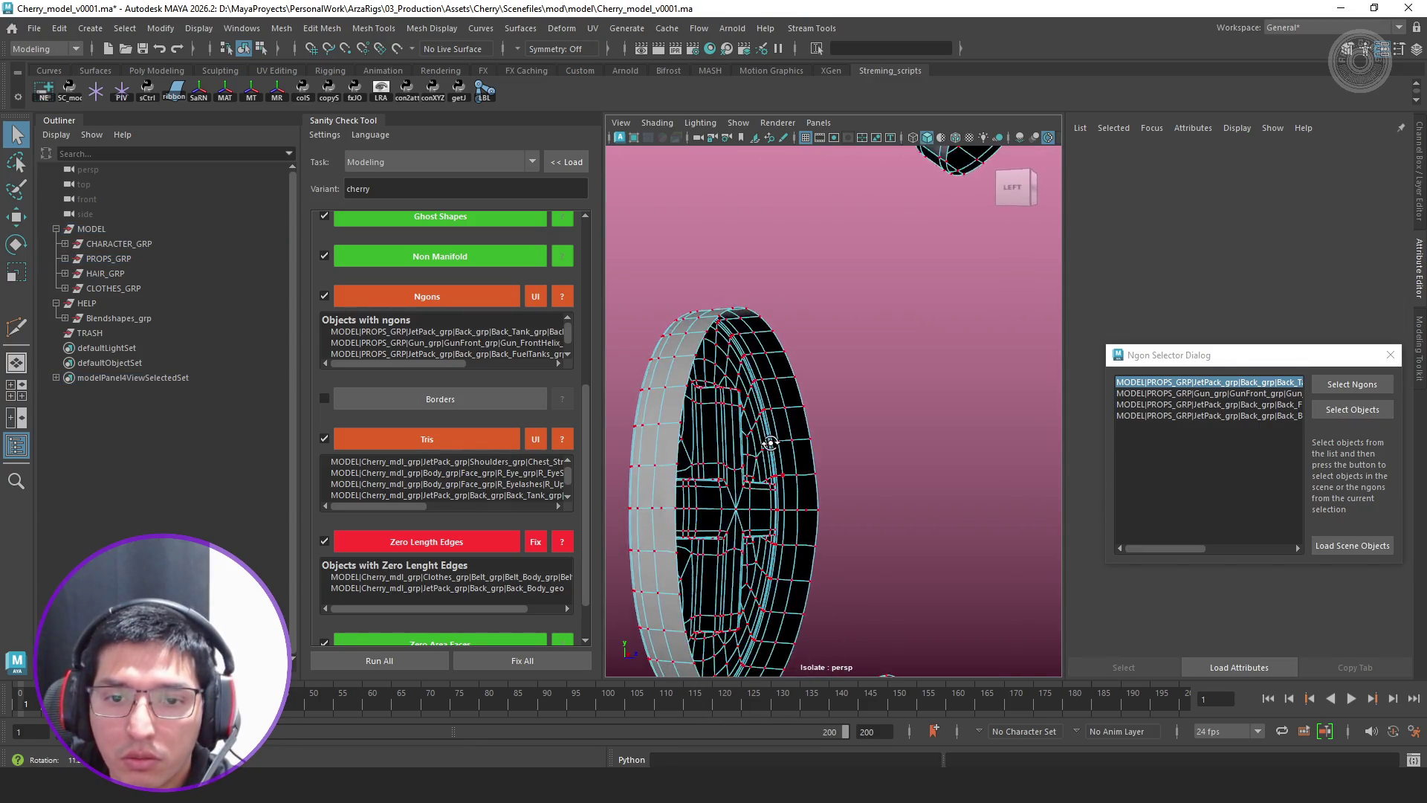
alt+drag(771, 443, 860, 420)
mouse_move(897, 367)
mouse_down()
mouse_move(550, 555)
mouse_move(555, 601)
mouse_up()
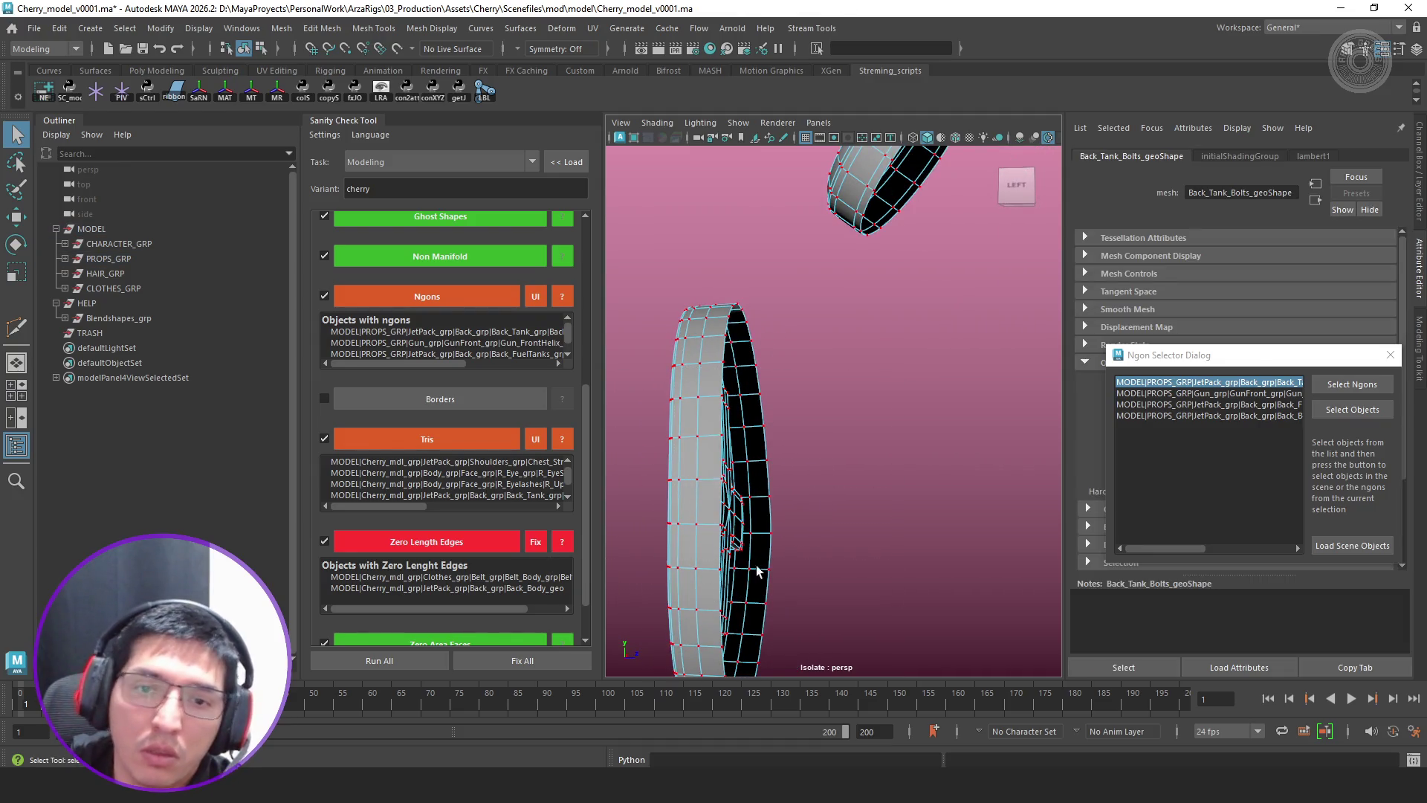
mouse_move(725, 348)
right_down()
mouse_move(843, 297)
mouse_move(824, 350)
right_up()
scroll(824, 350, down, 3)
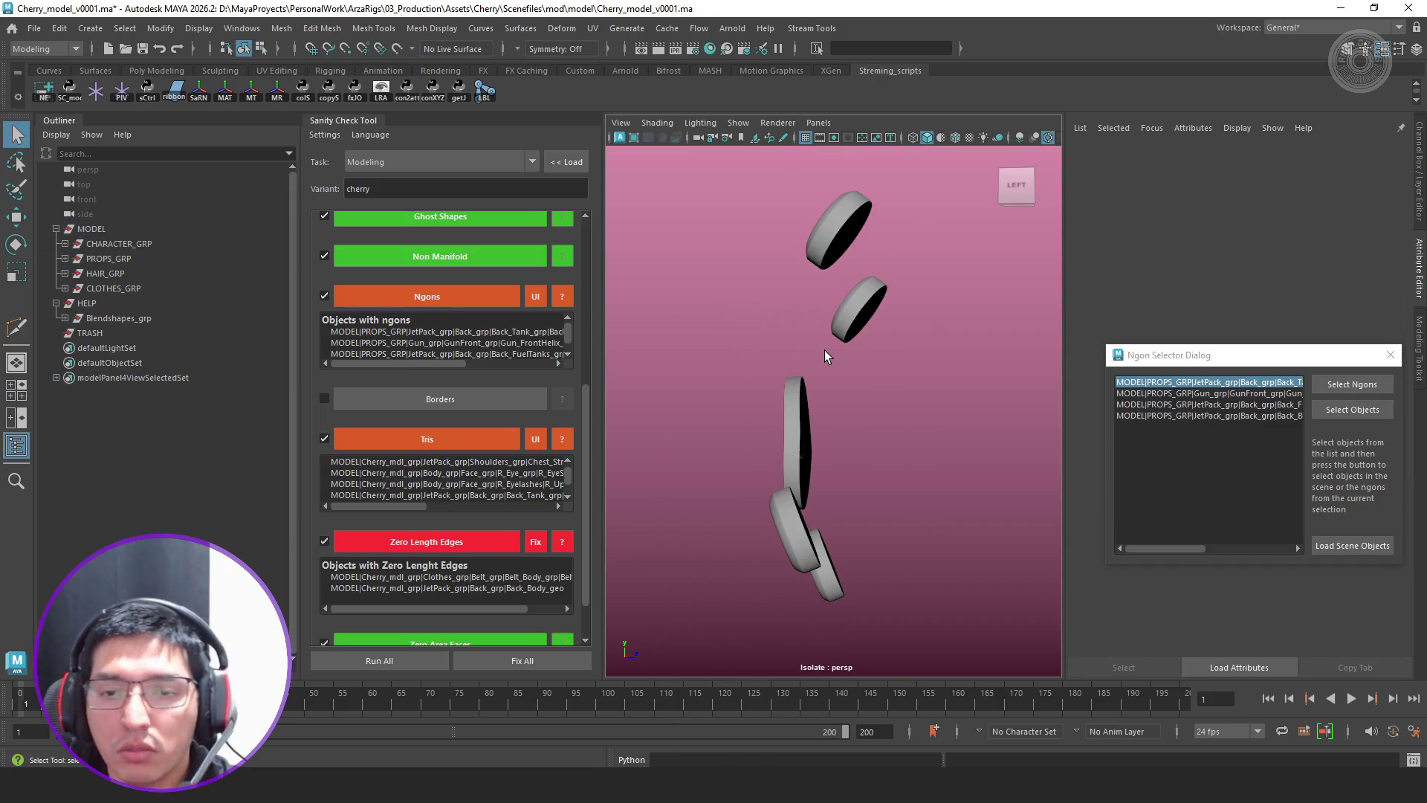
Unisolate the full character and rerun the Ngons check so the bolts drop off
key(ctrl+1)
mouse_move(824, 350)
alt+mouse_down()
mouse_move(811, 381)
mouse_move(944, 421)
mouse_move(717, 399)
alt+mouse_up()
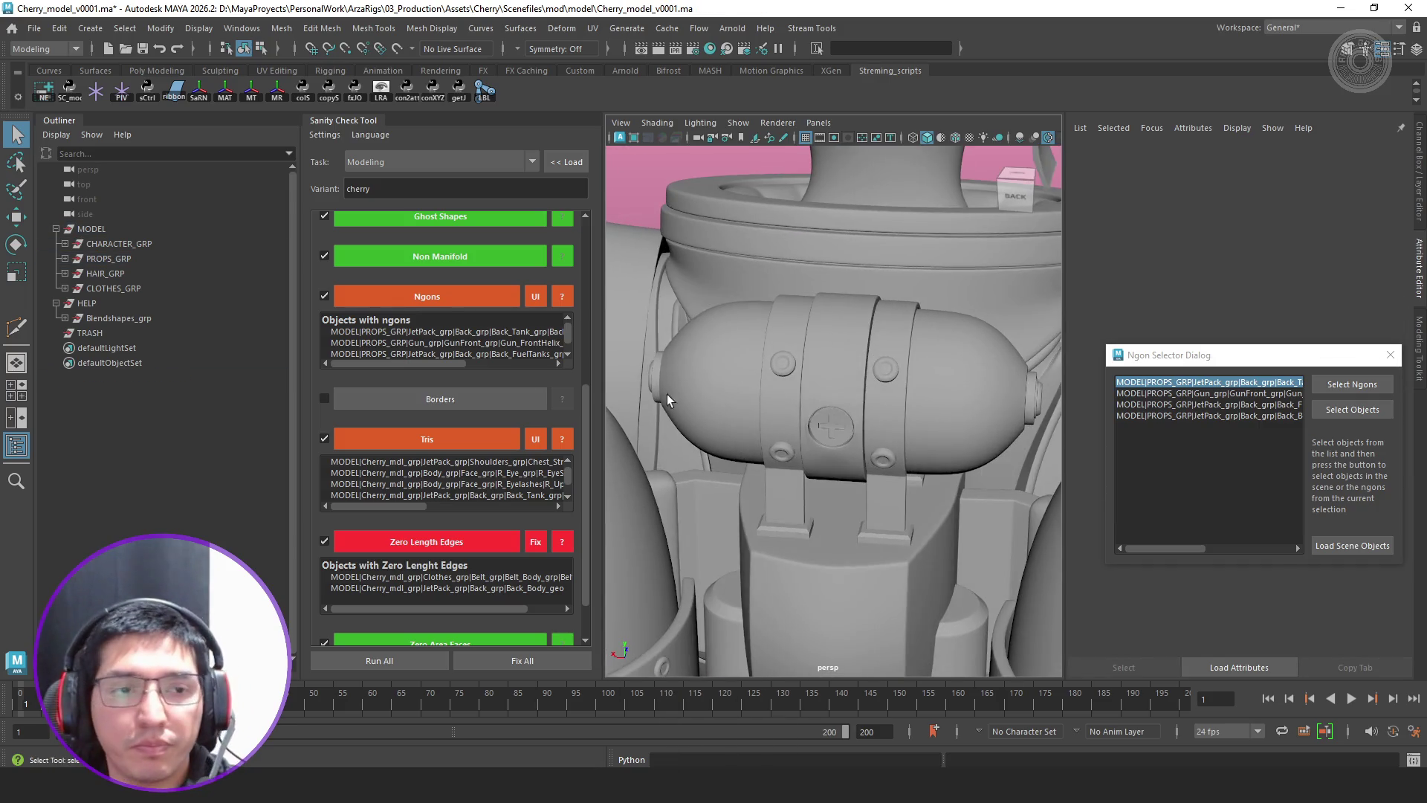
click(472, 291)
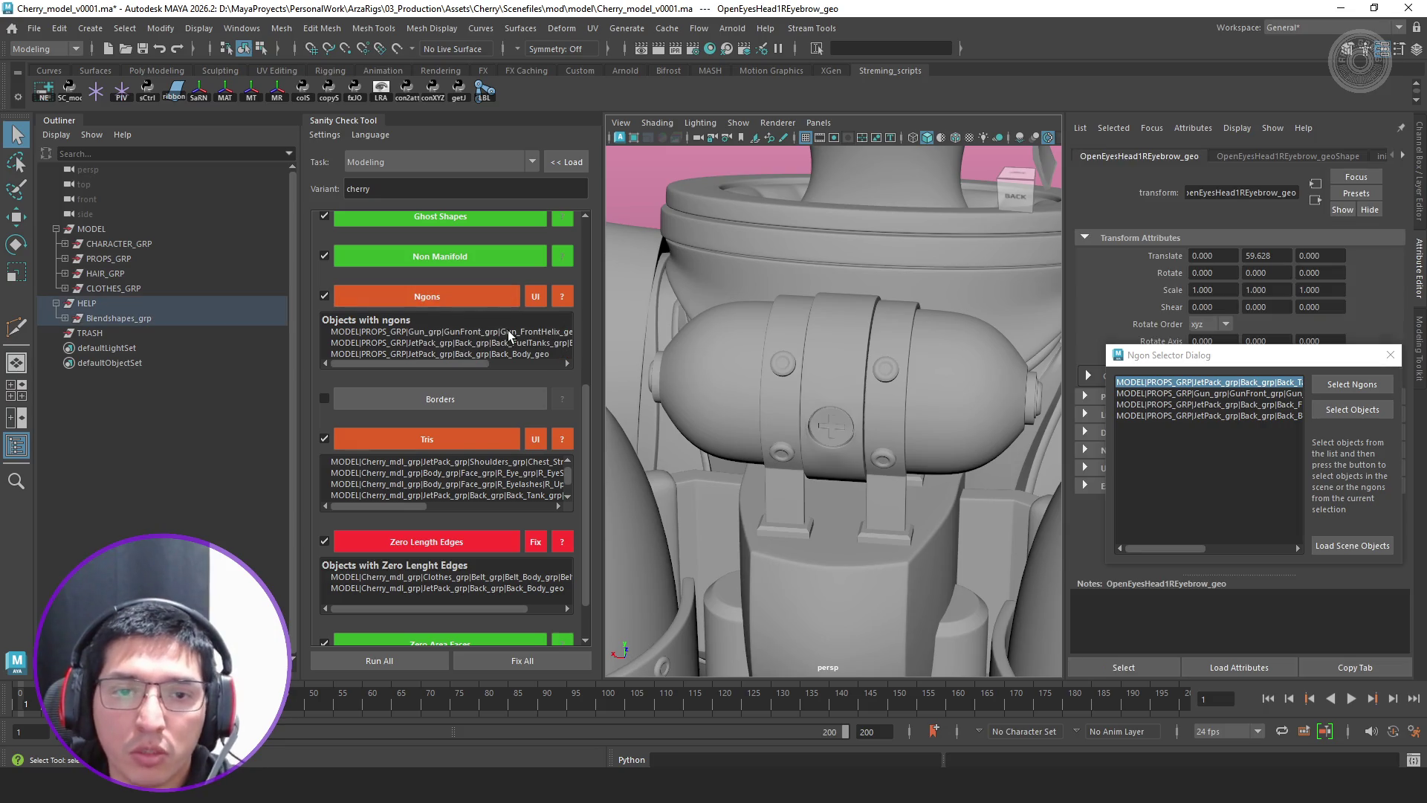
scroll(507, 330, down, 1)
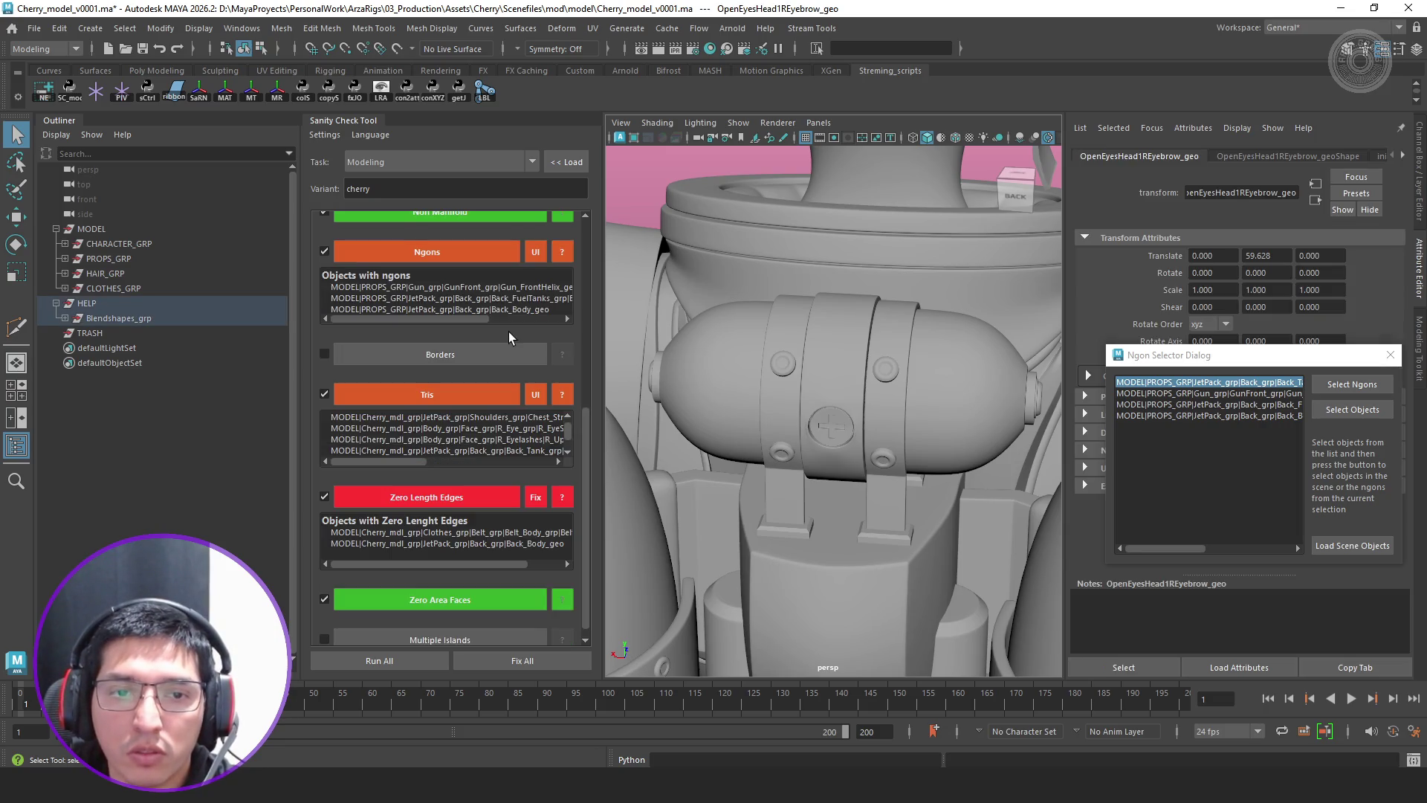
Pick Gun_FrontHelix_geo from the refreshed ngon list, then frame and isolate it
click(537, 252)
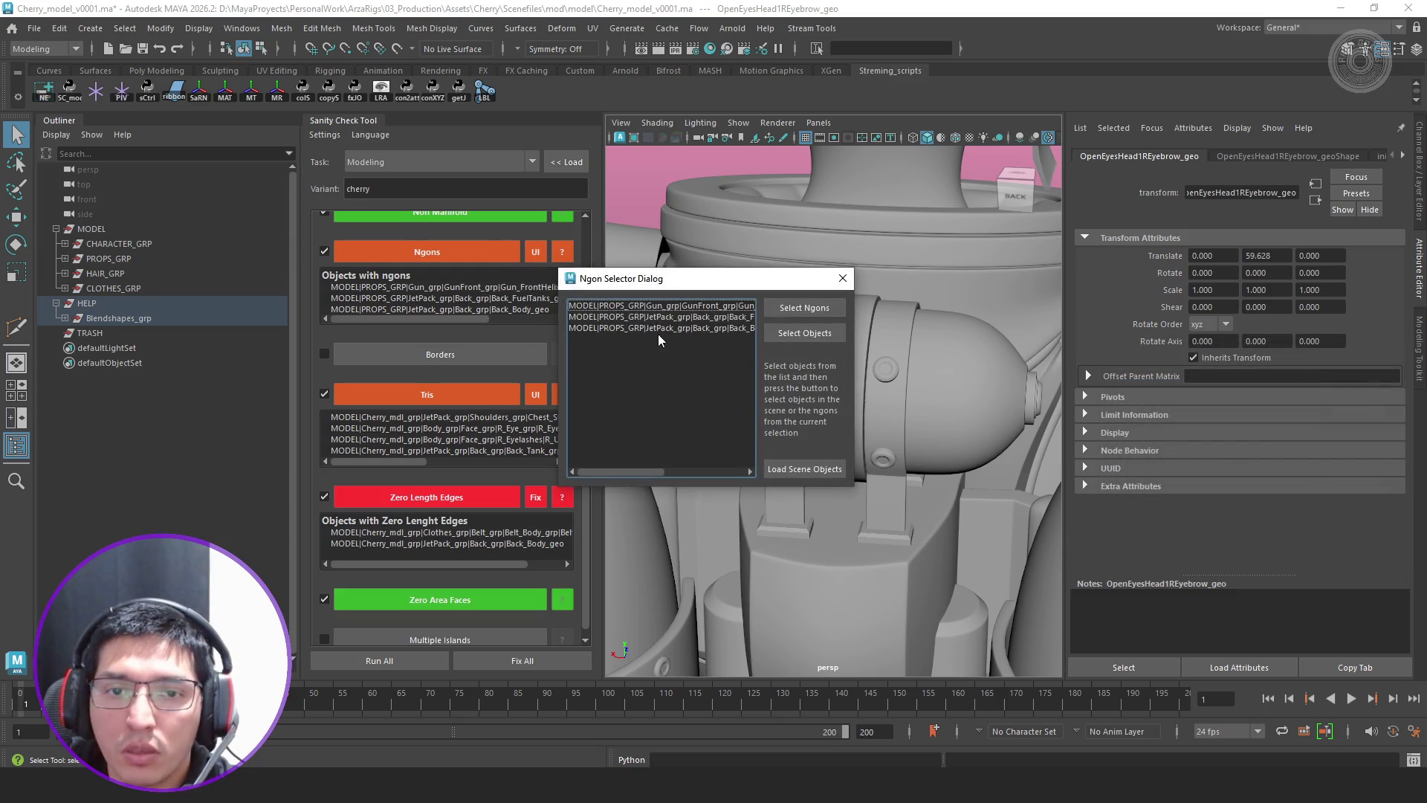
click(699, 307)
drag(753, 287, 1173, 364)
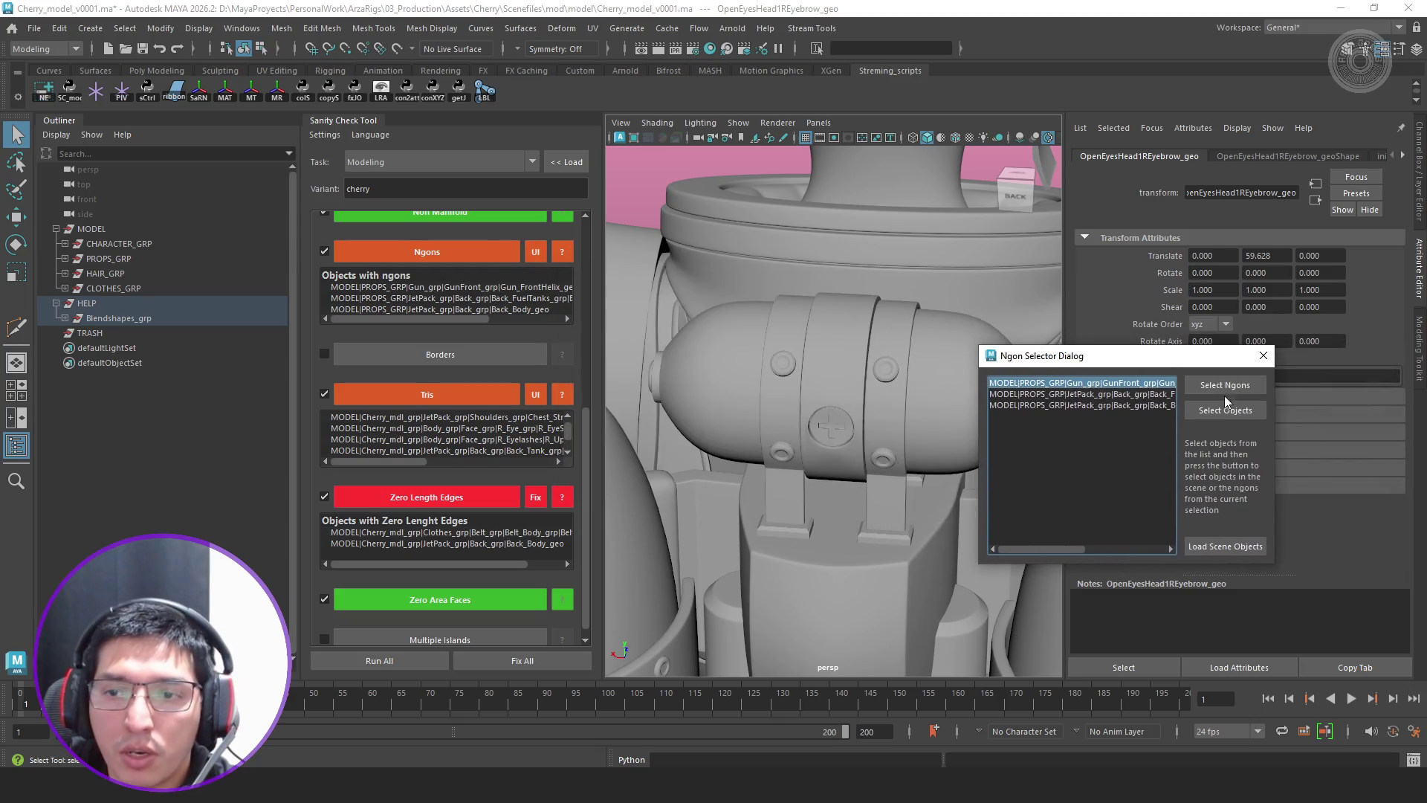
click(1234, 413)
key(f)
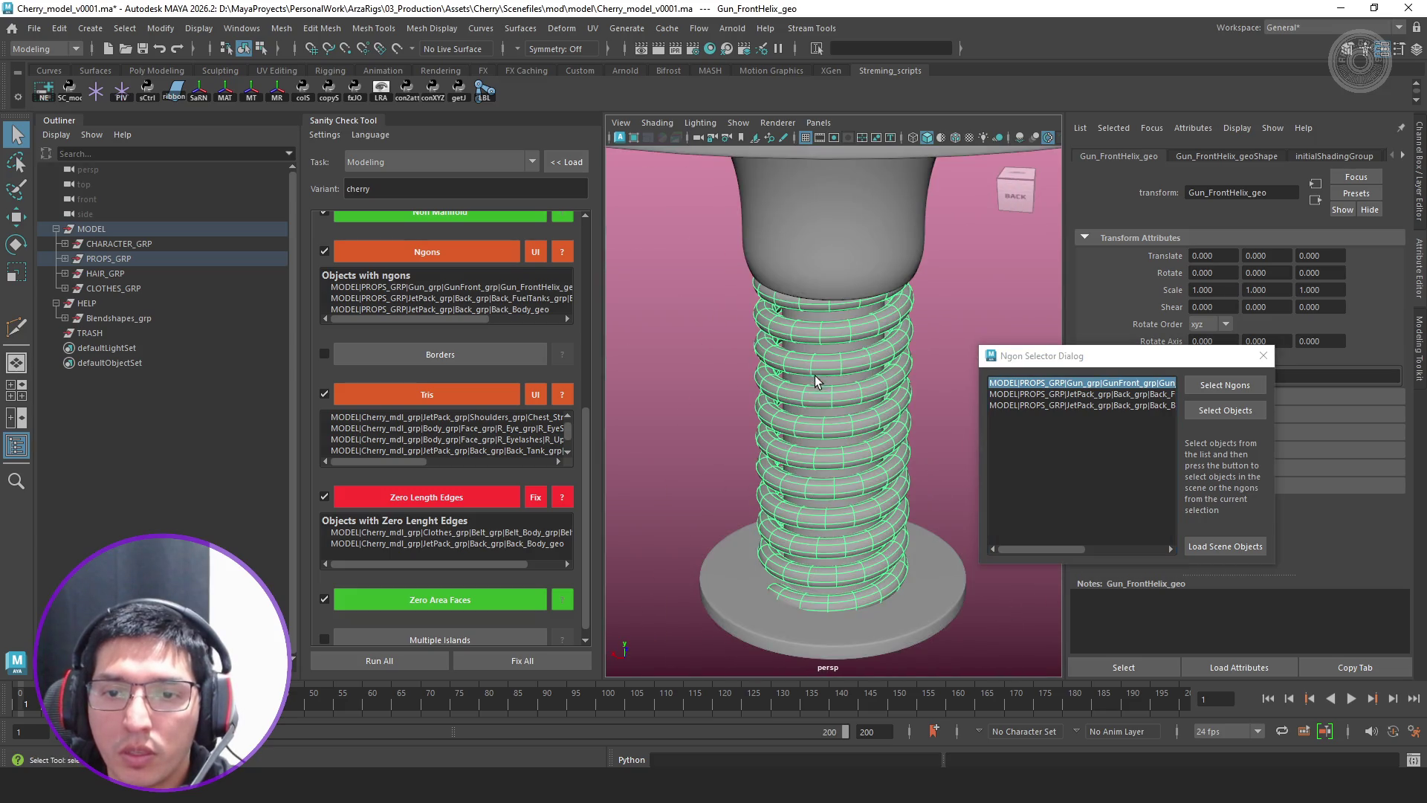
key(ctrl+1)
mouse_move(867, 473)
alt+mouse_down()
mouse_move(557, 418)
mouse_move(785, 508)
alt+mouse_up()
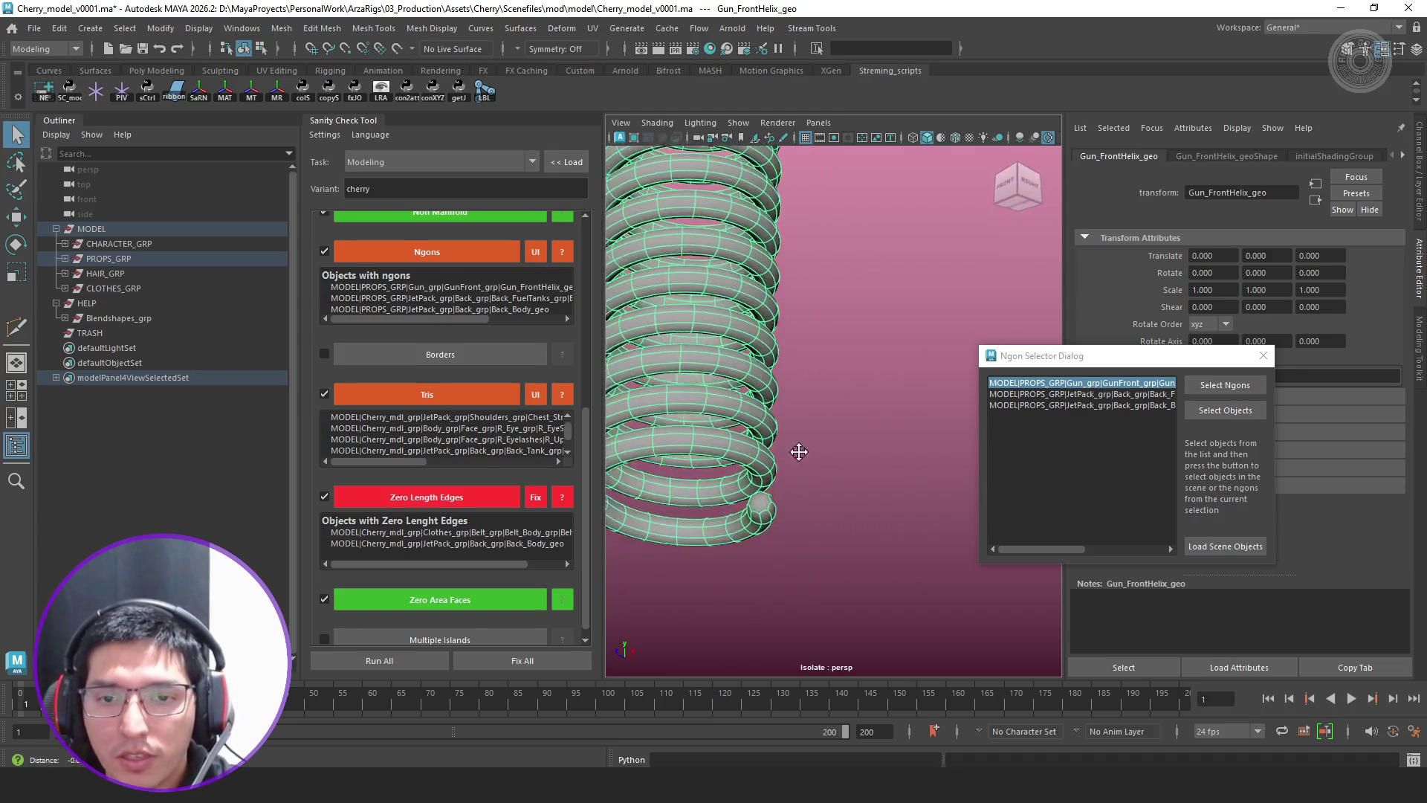
alt+drag(785, 509, 874, 365)
Poke the helix's ngon end face into triangles and show the rest of the scene again
right_drag(874, 365, 784, 464)
click(784, 462)
alt+drag(844, 354, 854, 469)
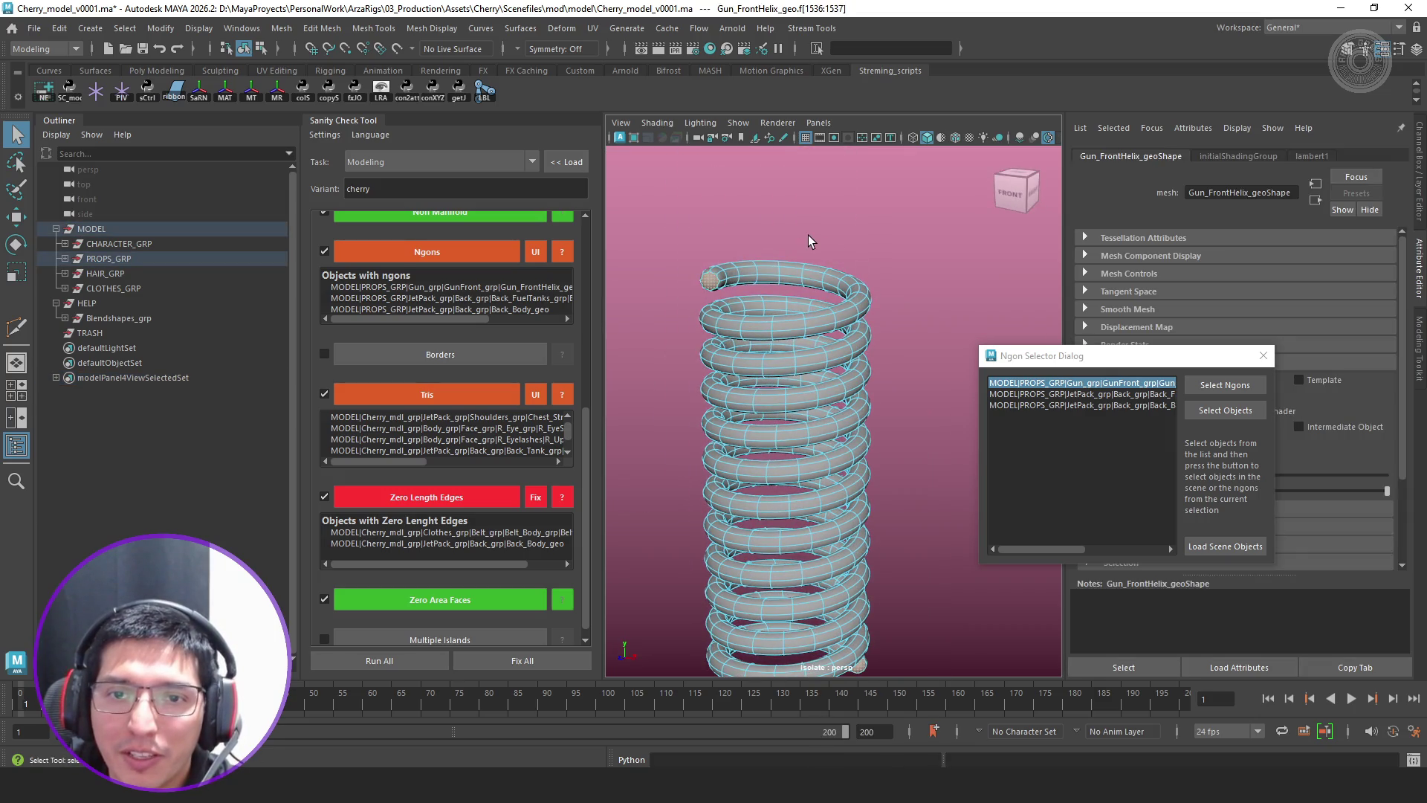
shift+right_drag(808, 236, 866, 212)
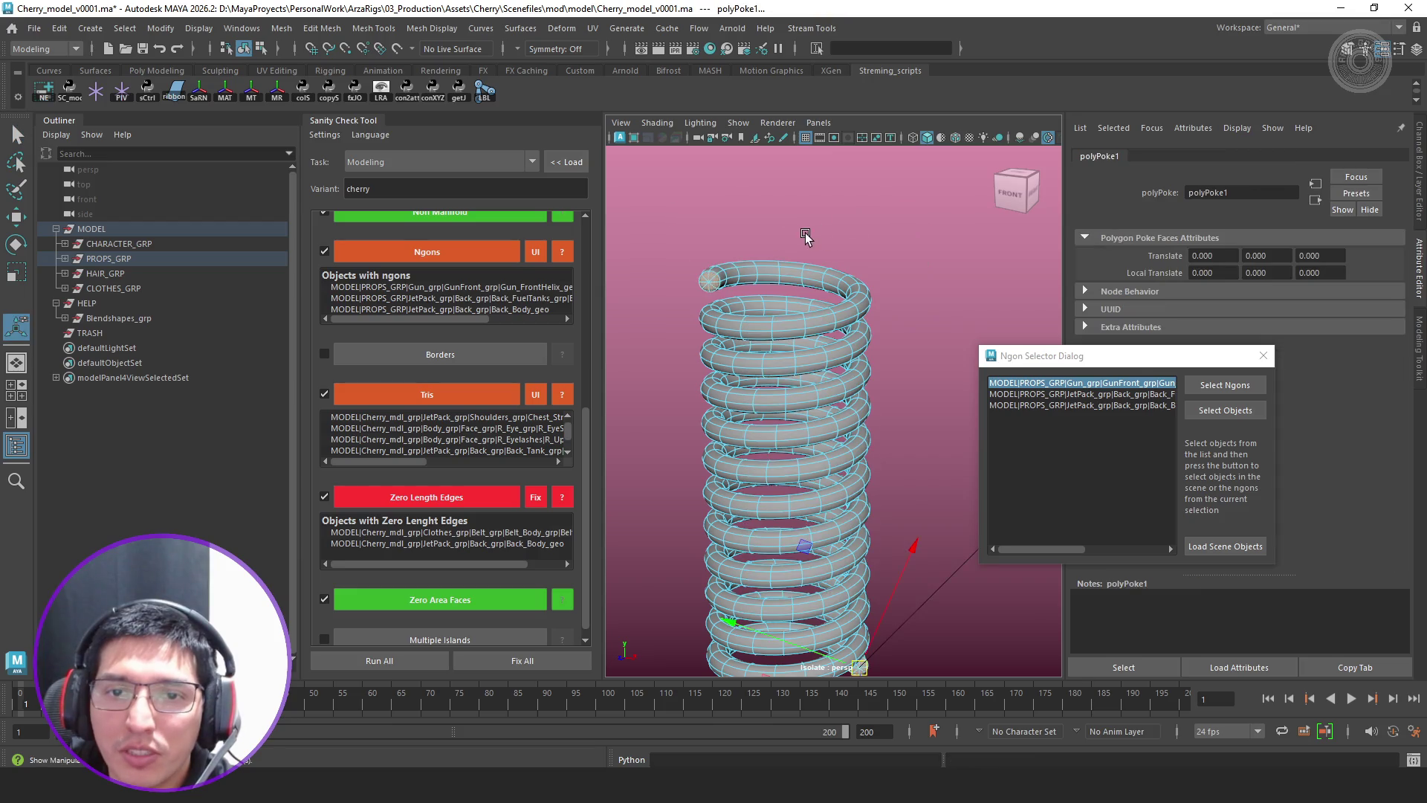
key(F8)
mouse_move(890, 236)
alt+mouse_down()
mouse_move(851, 341)
mouse_move(737, 357)
alt+mouse_up()
key(ctrl+1)
scroll(738, 357, down, 5)
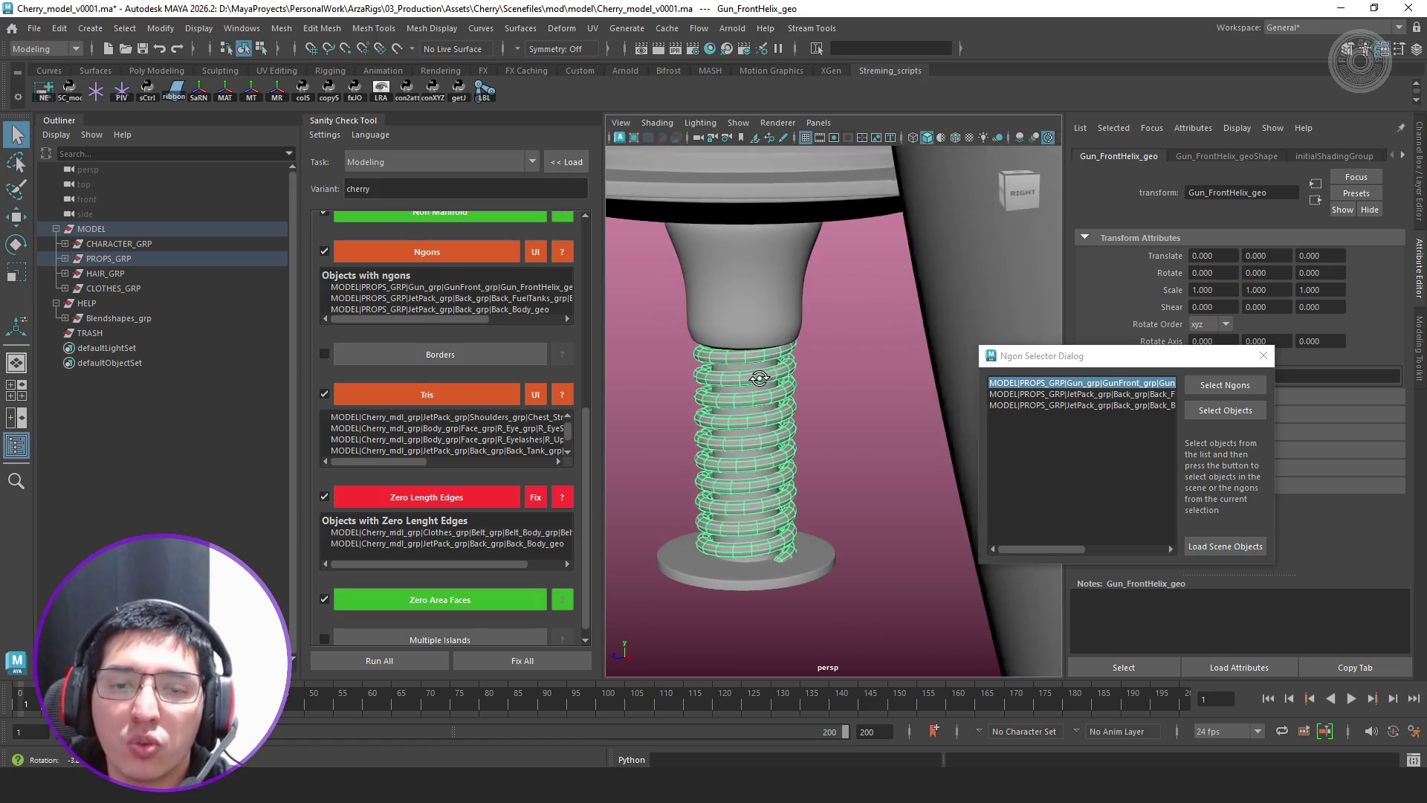
mouse_move(737, 359)
alt+mouse_down()
mouse_move(838, 356)
mouse_move(870, 407)
alt+mouse_up()
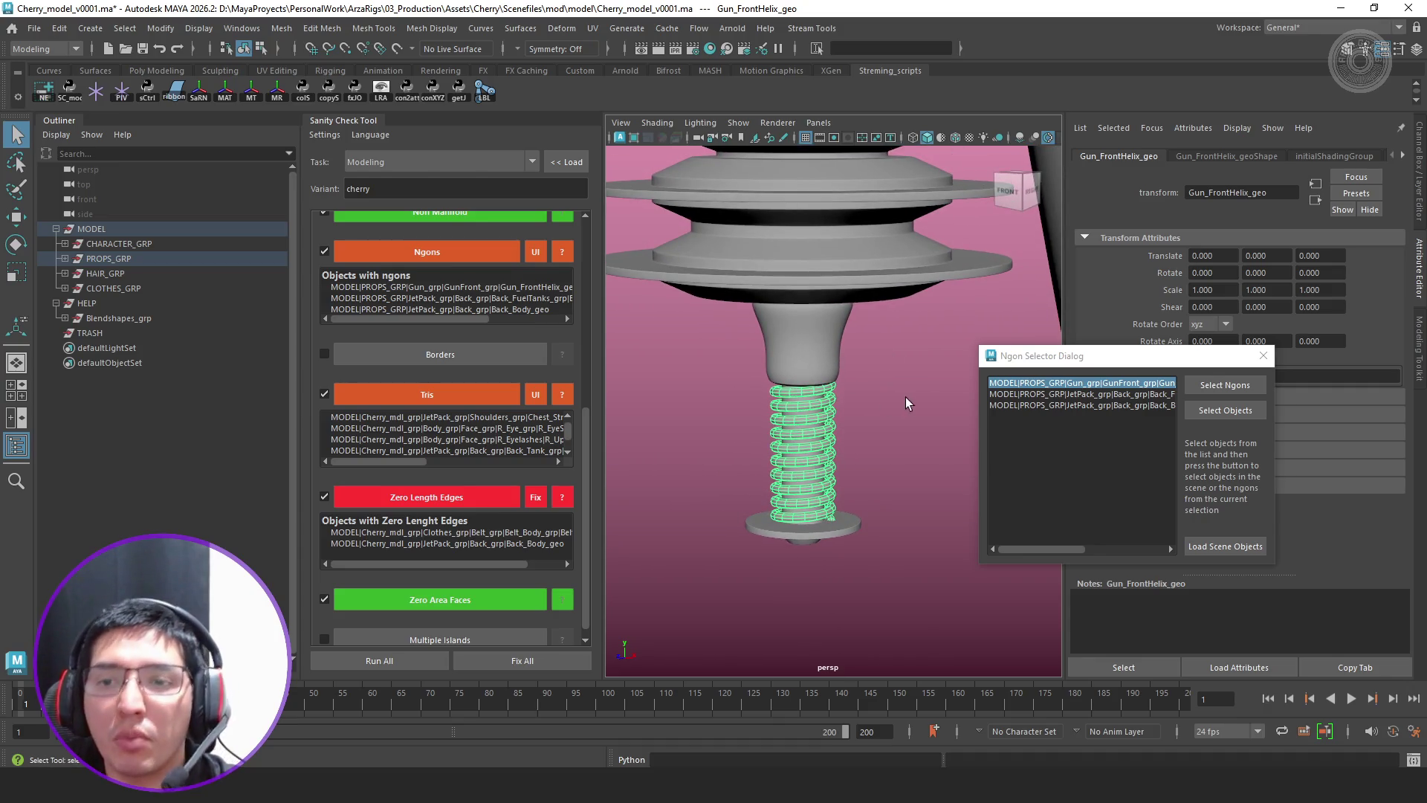
Select Back_FuelTanksTubesPack_geo from the second row of the ngon list
click(1145, 395)
click(1203, 411)
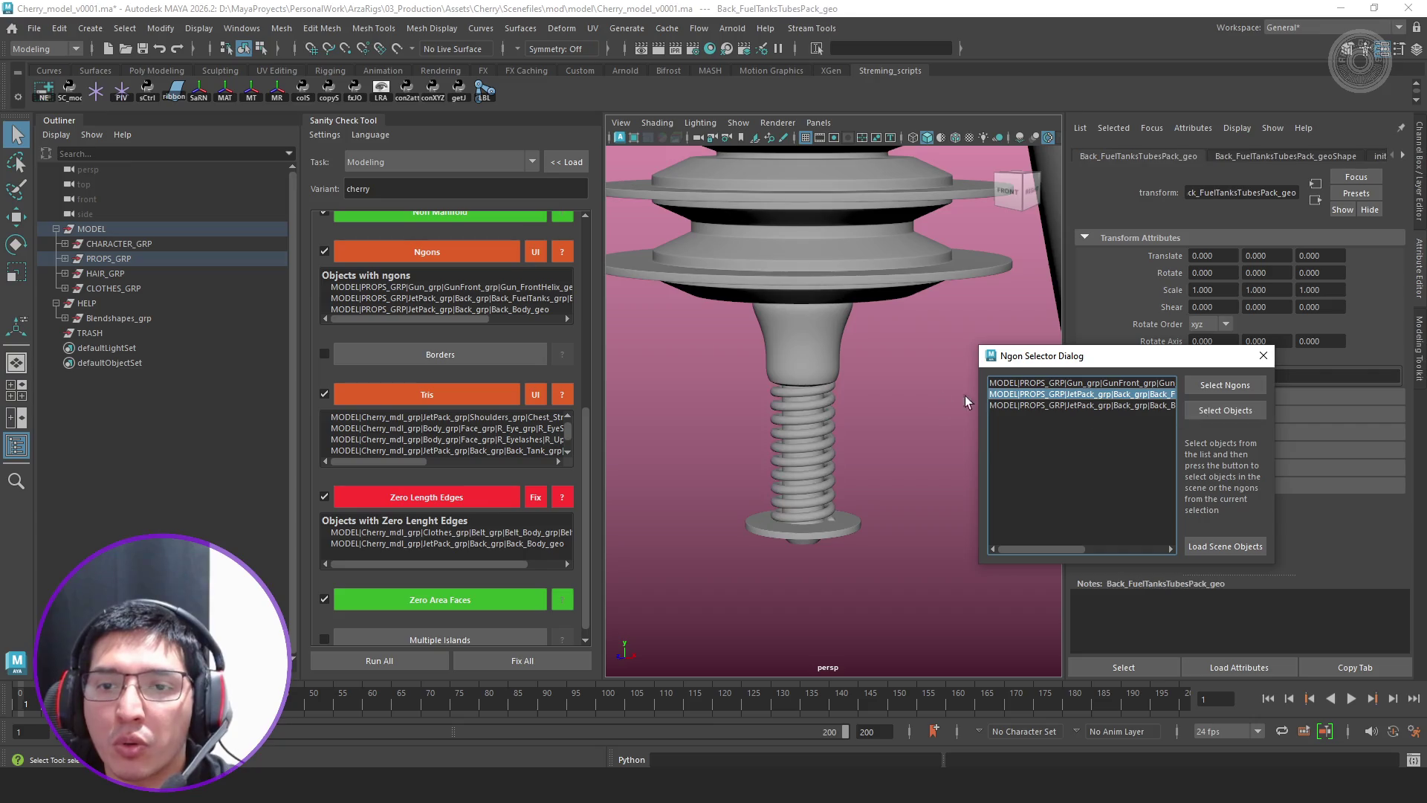
Isolate the fuel tank tubes pack and poke its ngon end face into triangles
key(f)
alt+drag(800, 413, 805, 423)
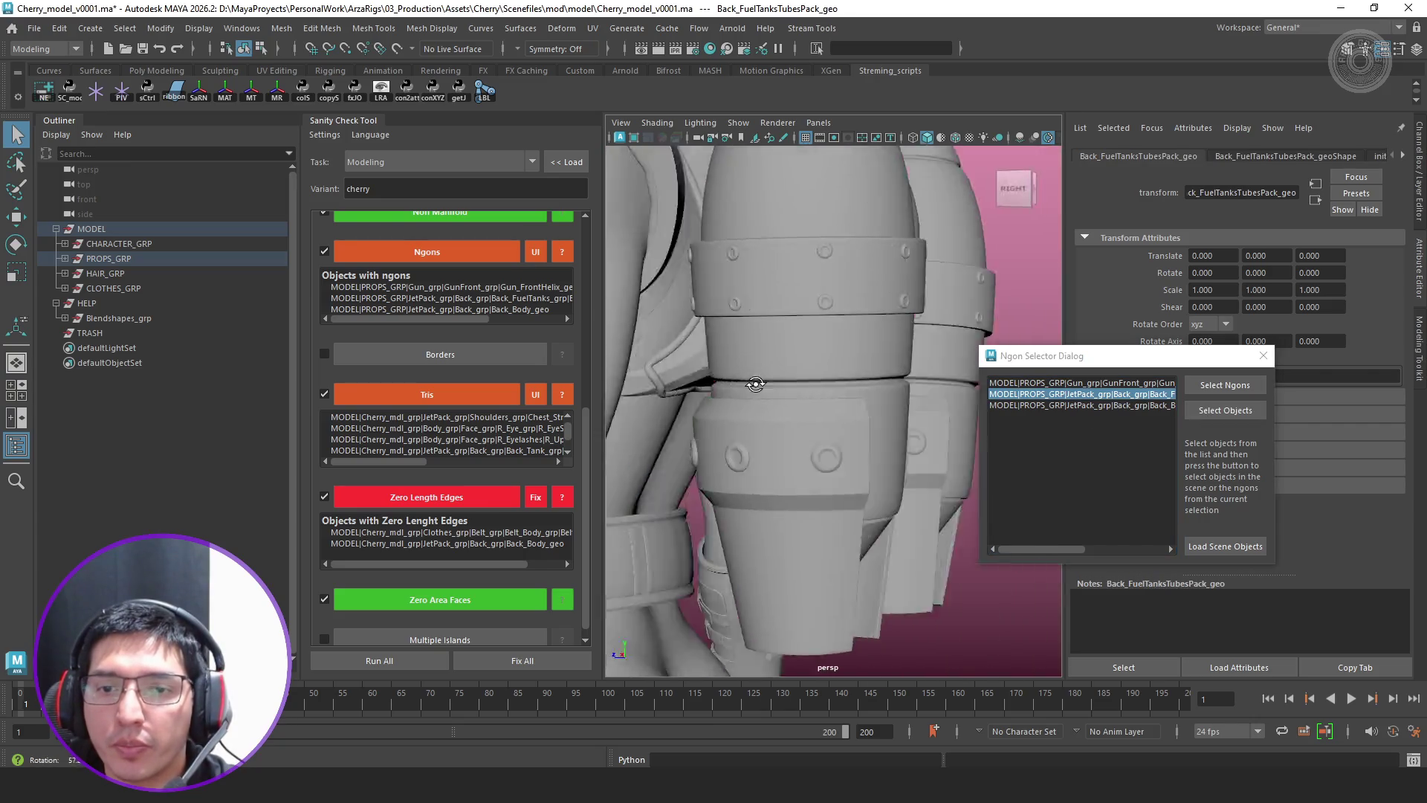
key(ctrl+1)
alt+drag(893, 437, 672, 460)
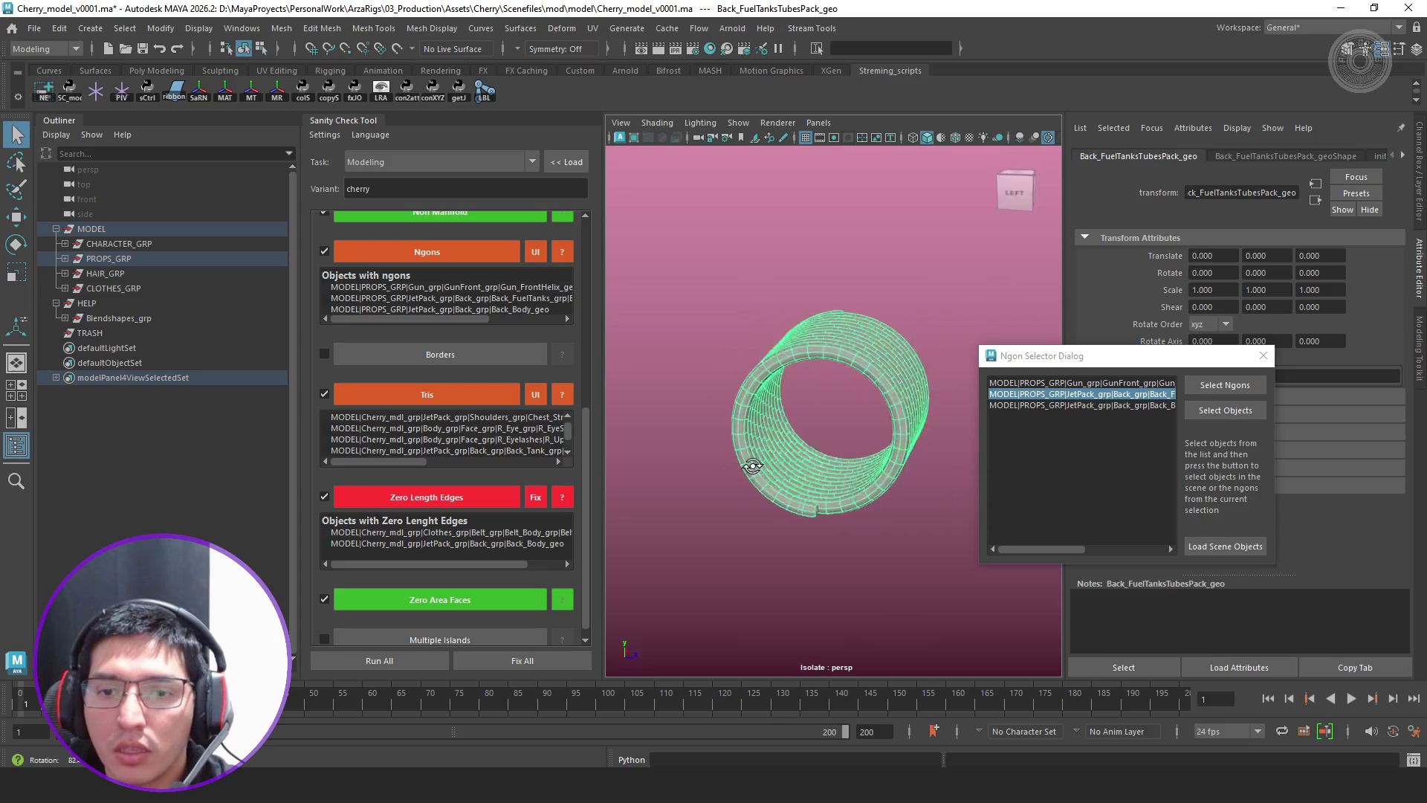
alt+right_drag(672, 461, 817, 444)
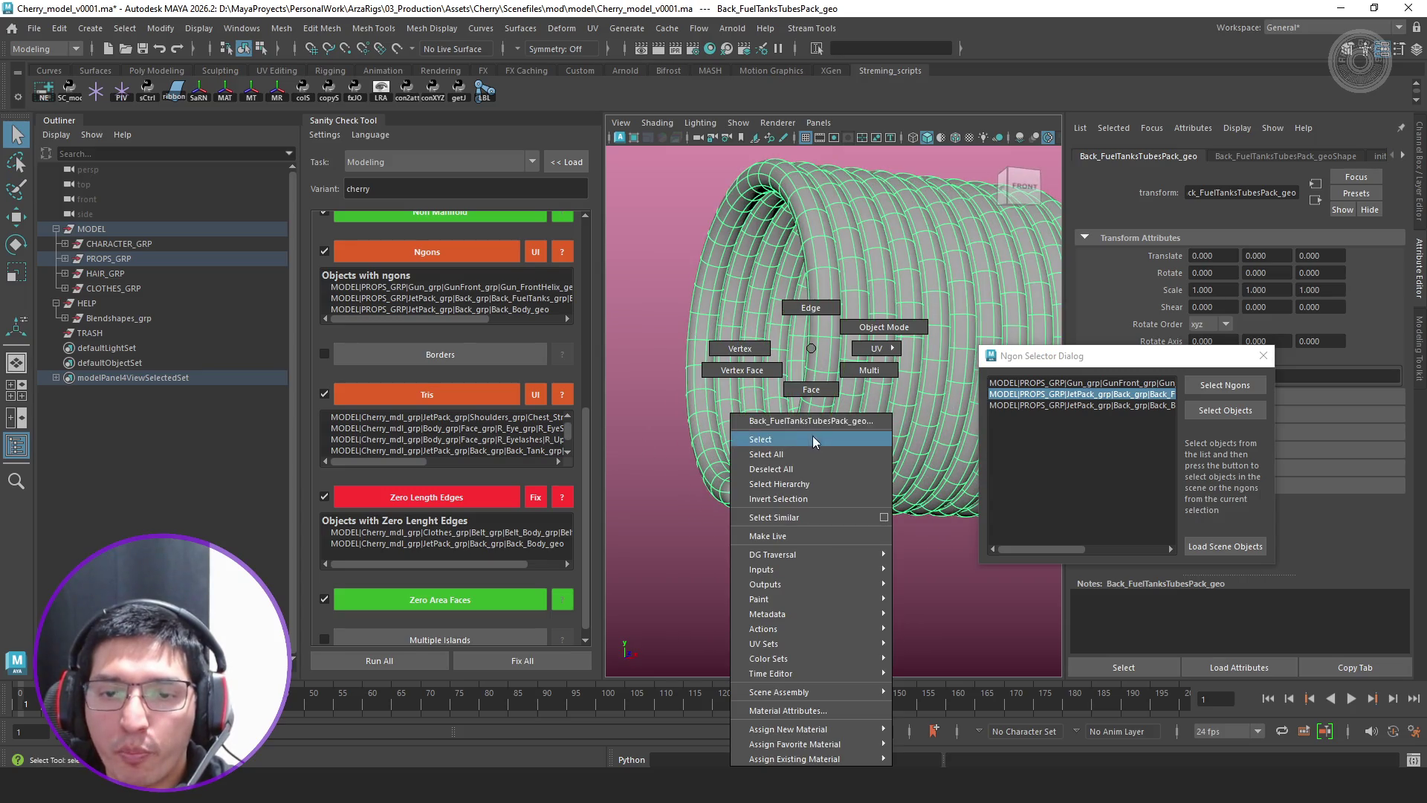
right_drag(813, 370, 812, 399)
click(744, 497)
alt+drag(744, 497, 864, 214)
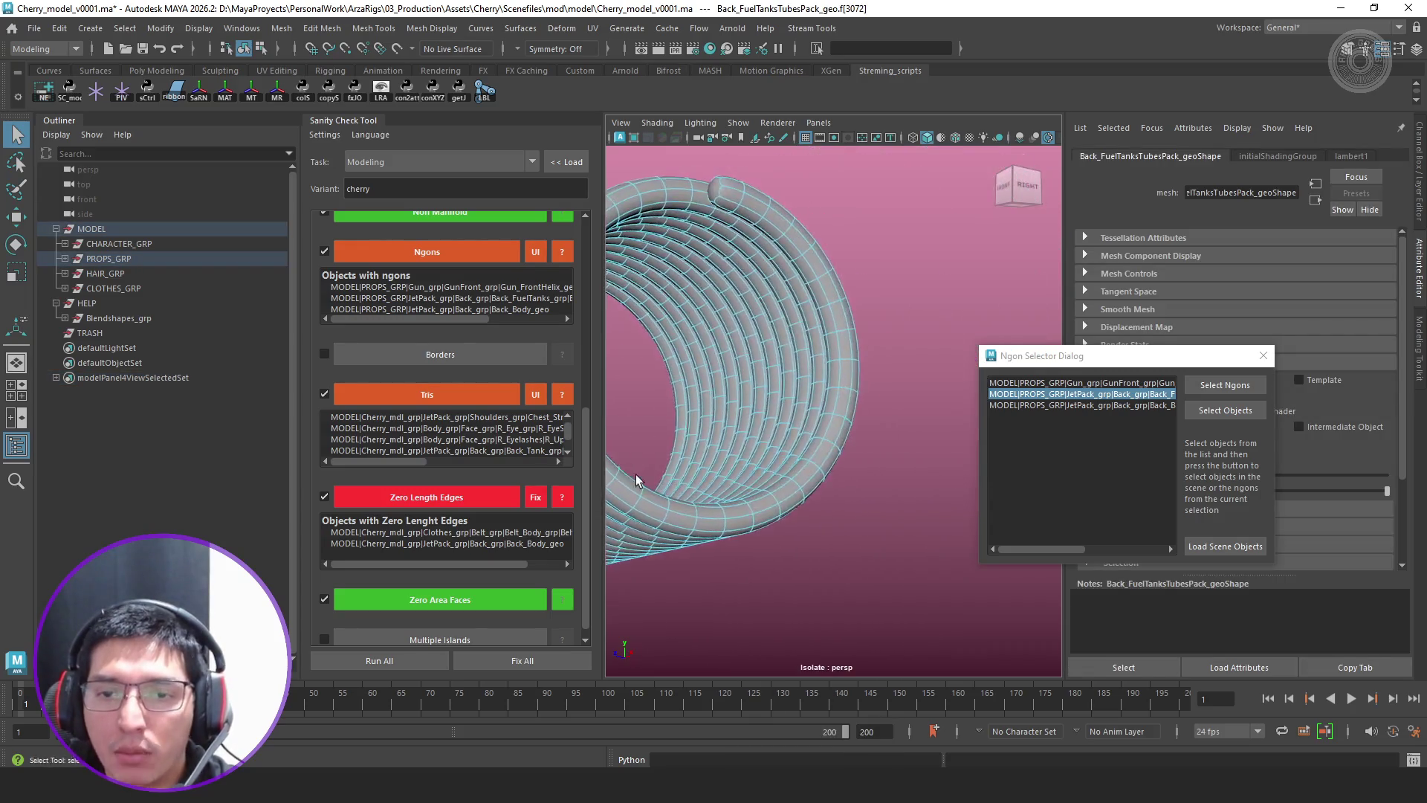
shift+right_drag(851, 221, 1003, 201)
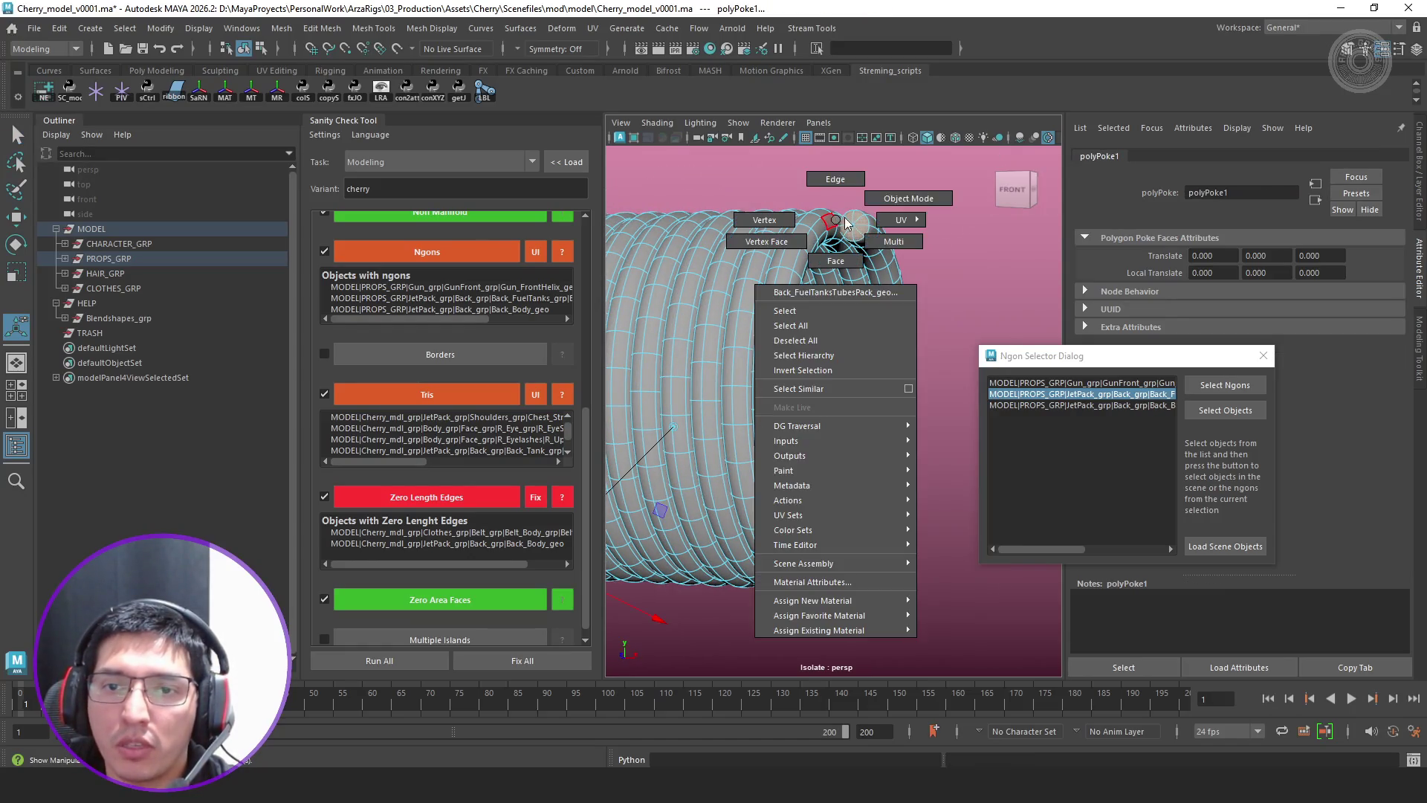
Unisolate the scene and select and frame Back_Body_geo from the third ngon row
right_drag(880, 211, 910, 191)
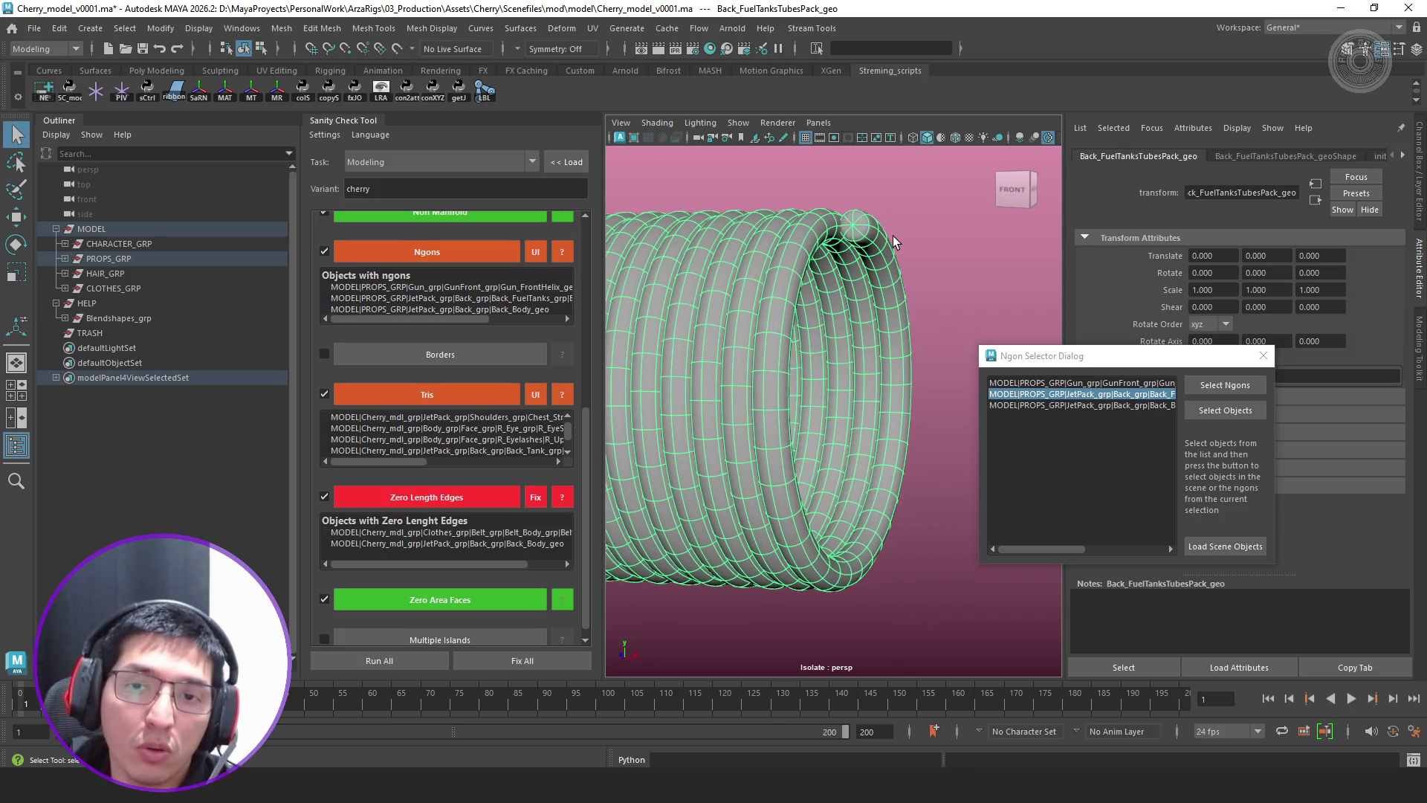
key(ctrl+1)
click(1125, 405)
click(1224, 410)
key(f)
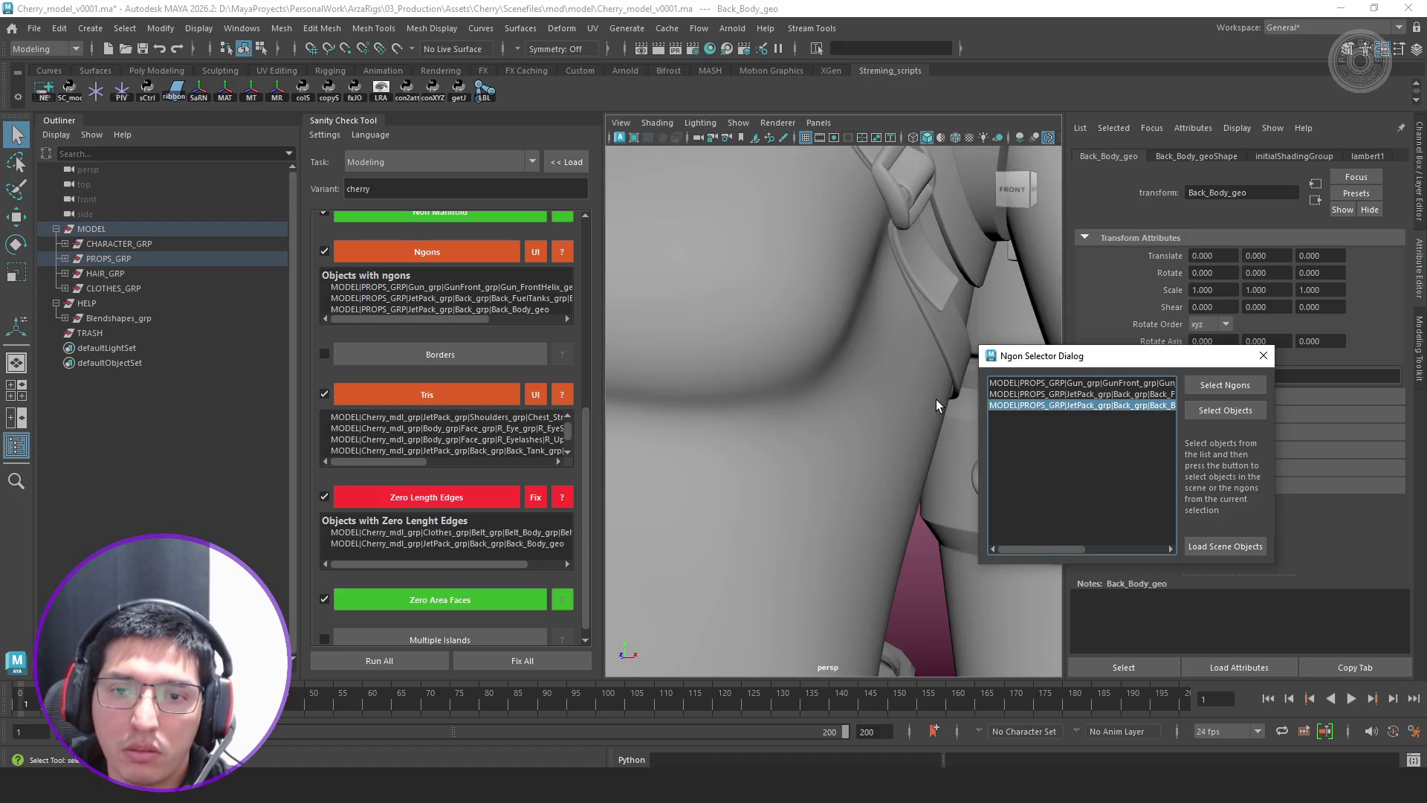
scroll(936, 400, down, 5)
scroll(834, 418, up, 2)
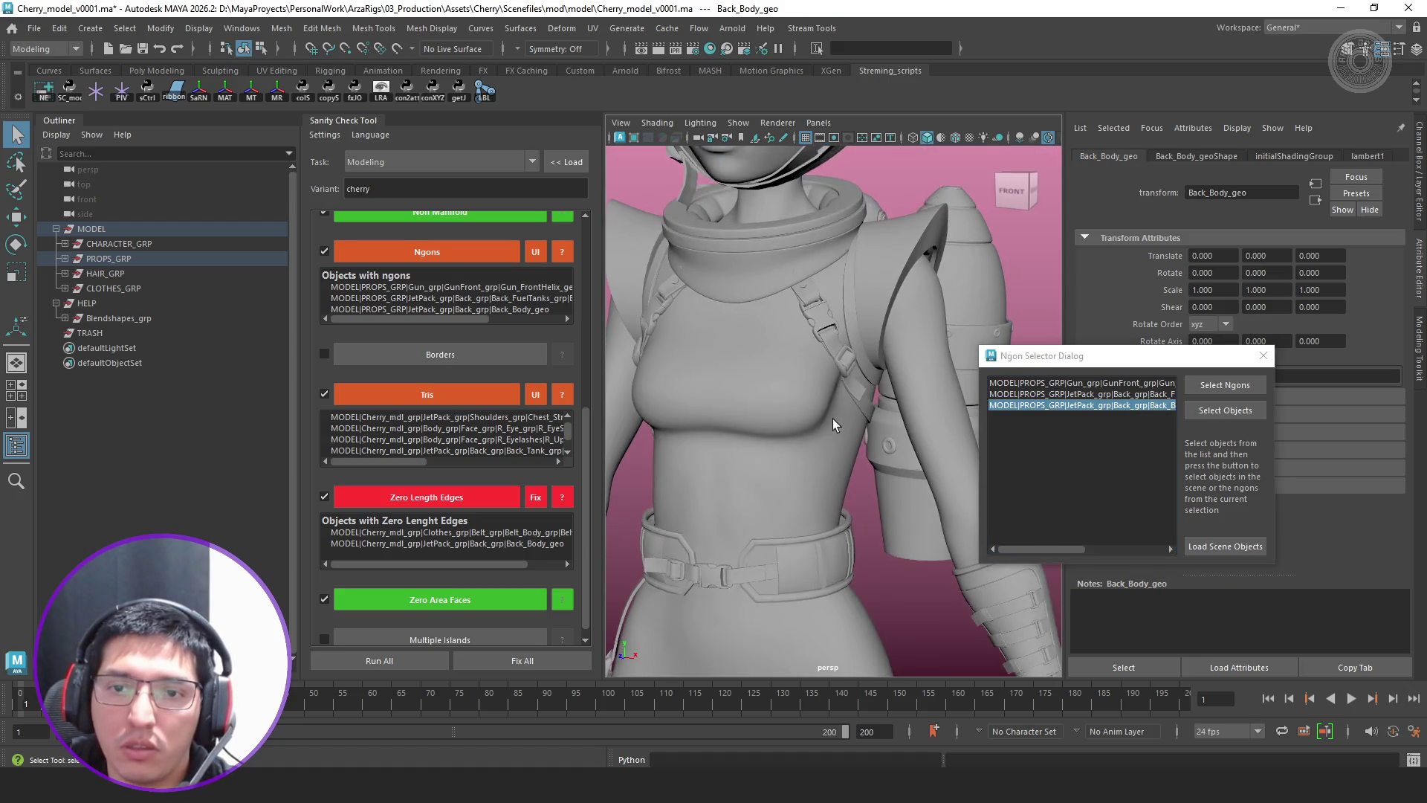
scroll(833, 418, down, 4)
Isolate Back_Body_geo, select its ngon faces and inspect the surrounding vertices
alt+drag(865, 423, 702, 446)
key(f)
key(ctrl+1)
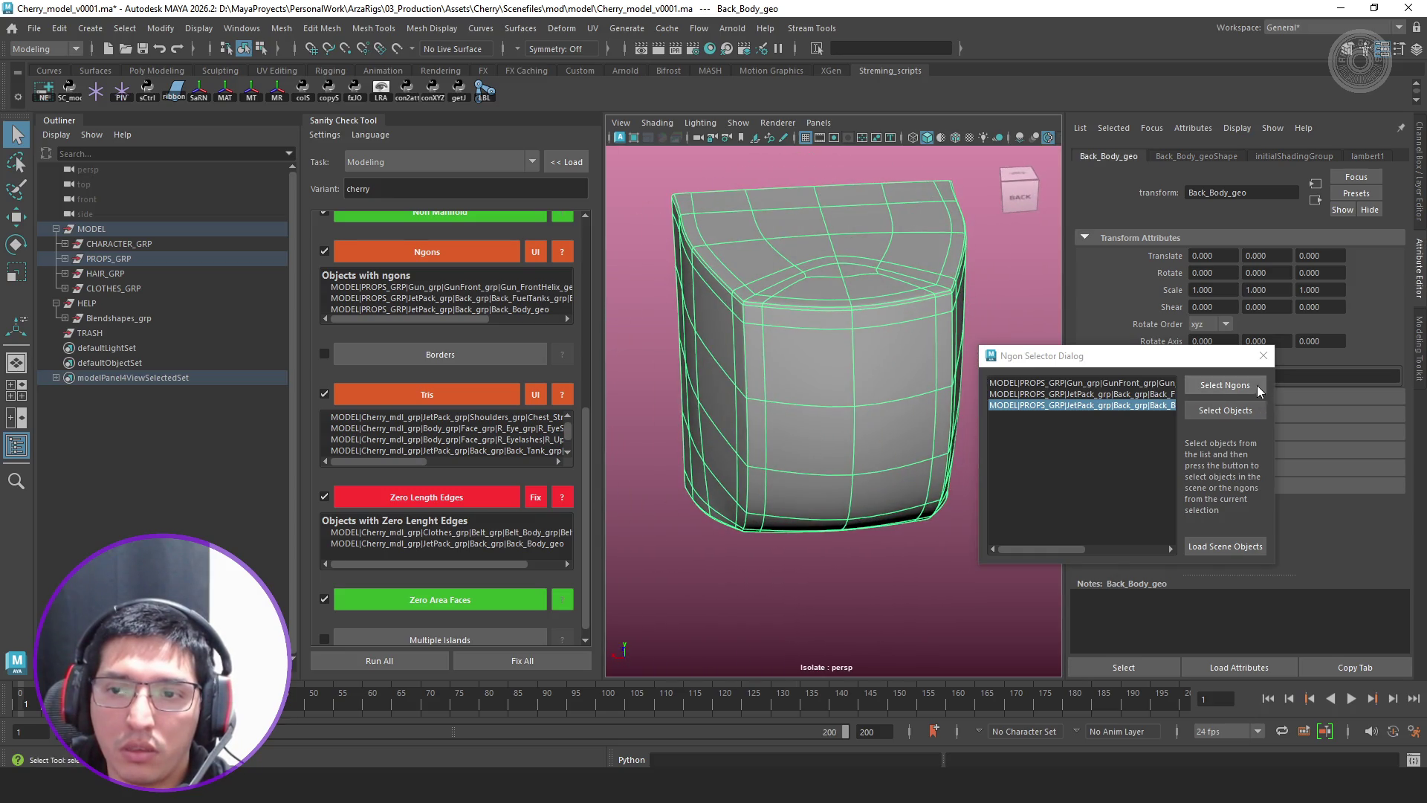
click(1225, 385)
click(854, 345)
right_click(852, 324)
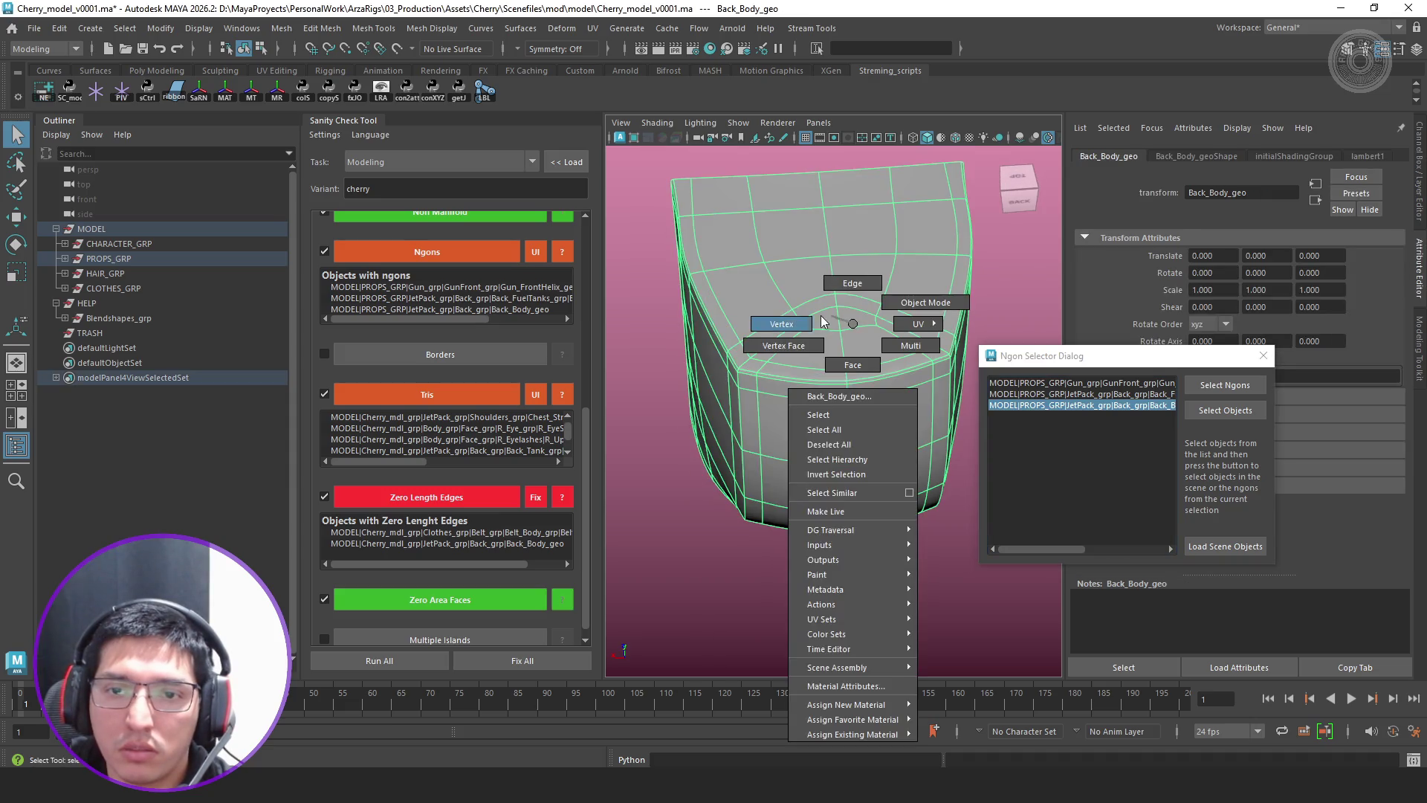
click(786, 324)
scroll(870, 335, up, 5)
click(825, 306)
scroll(805, 330, down, 5)
right_drag(805, 330, 907, 238)
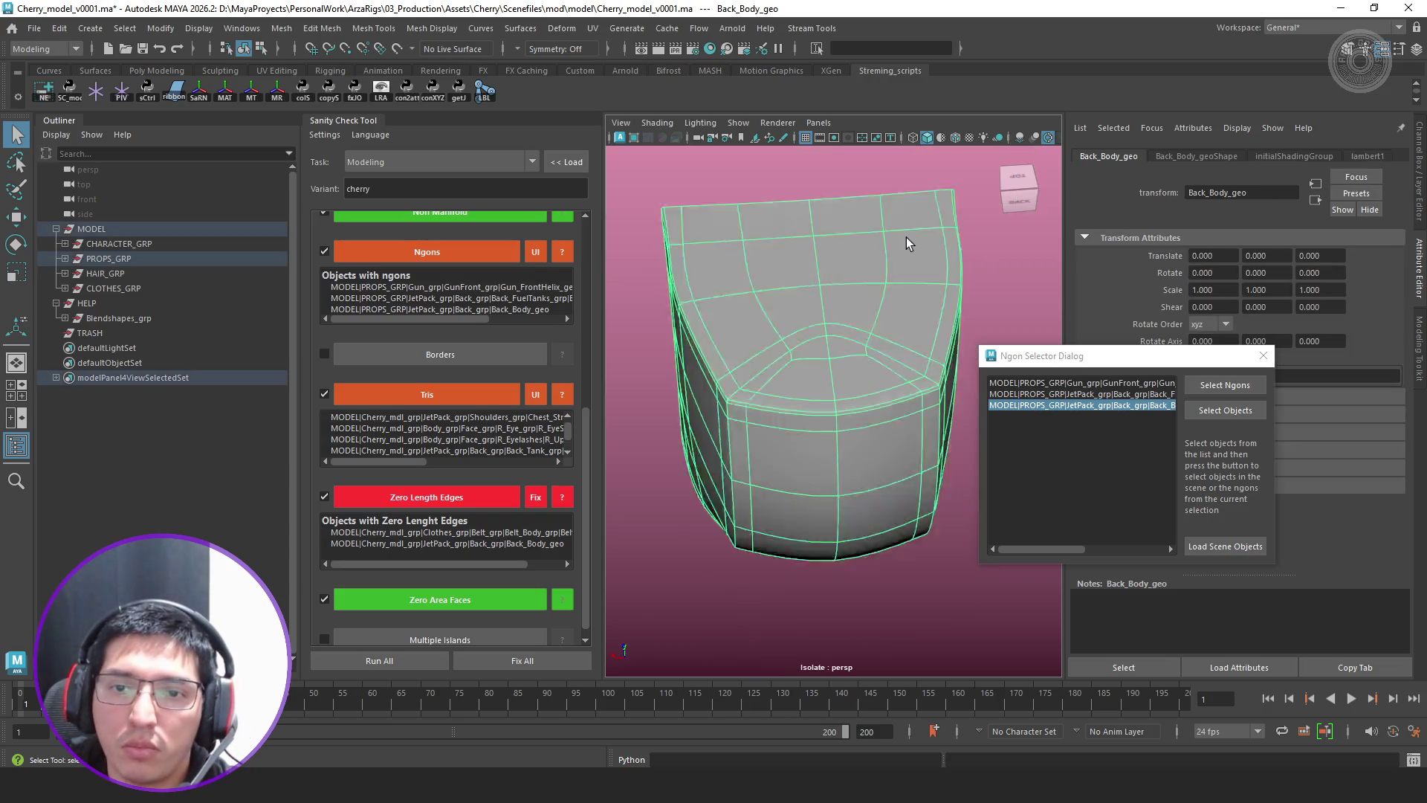
mouse_move(906, 238)
alt+mouse_down()
mouse_move(864, 365)
mouse_move(820, 354)
alt+mouse_up()
Fix the back body's ngon face in vertex mode and re-run the Ngons check until it passes
click(860, 418)
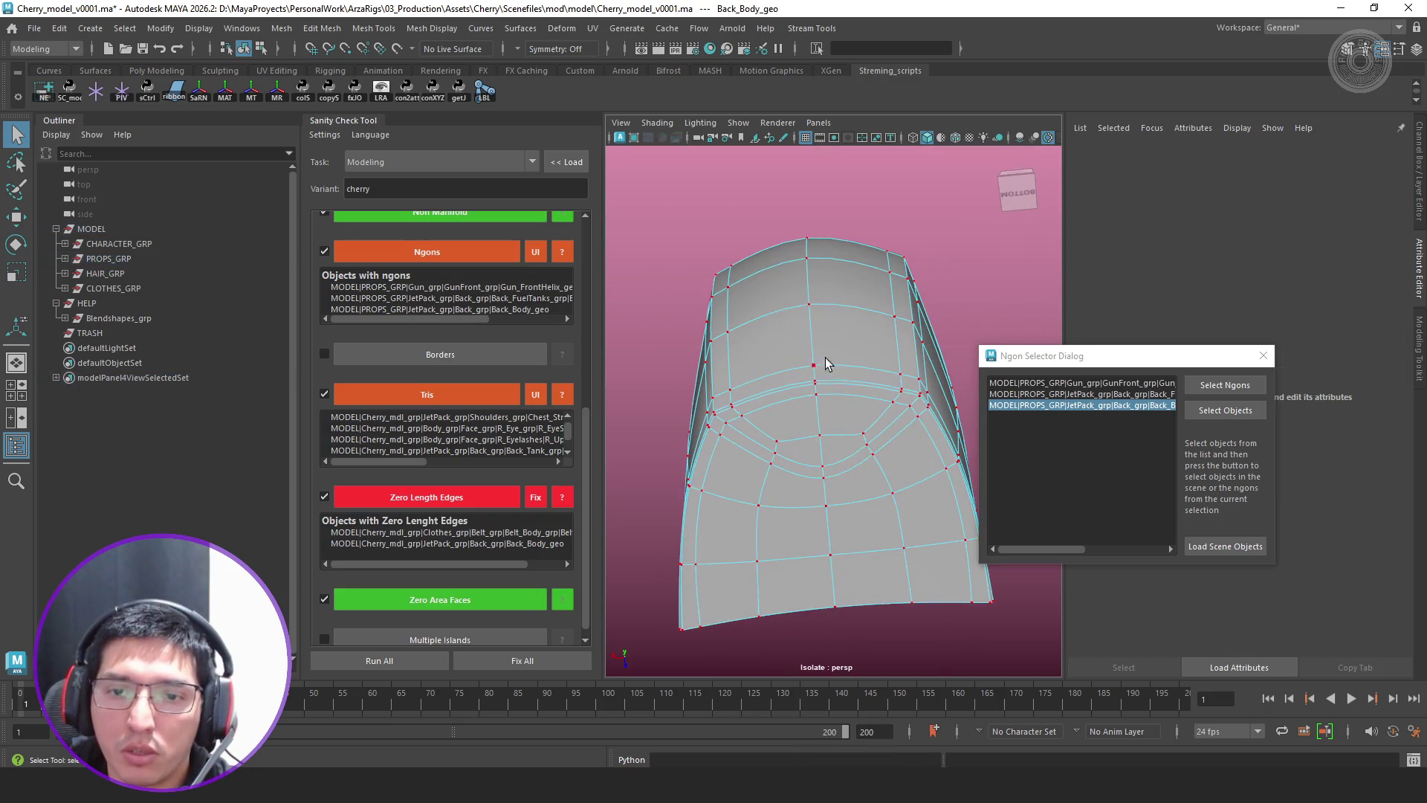
right_drag(877, 378, 929, 310)
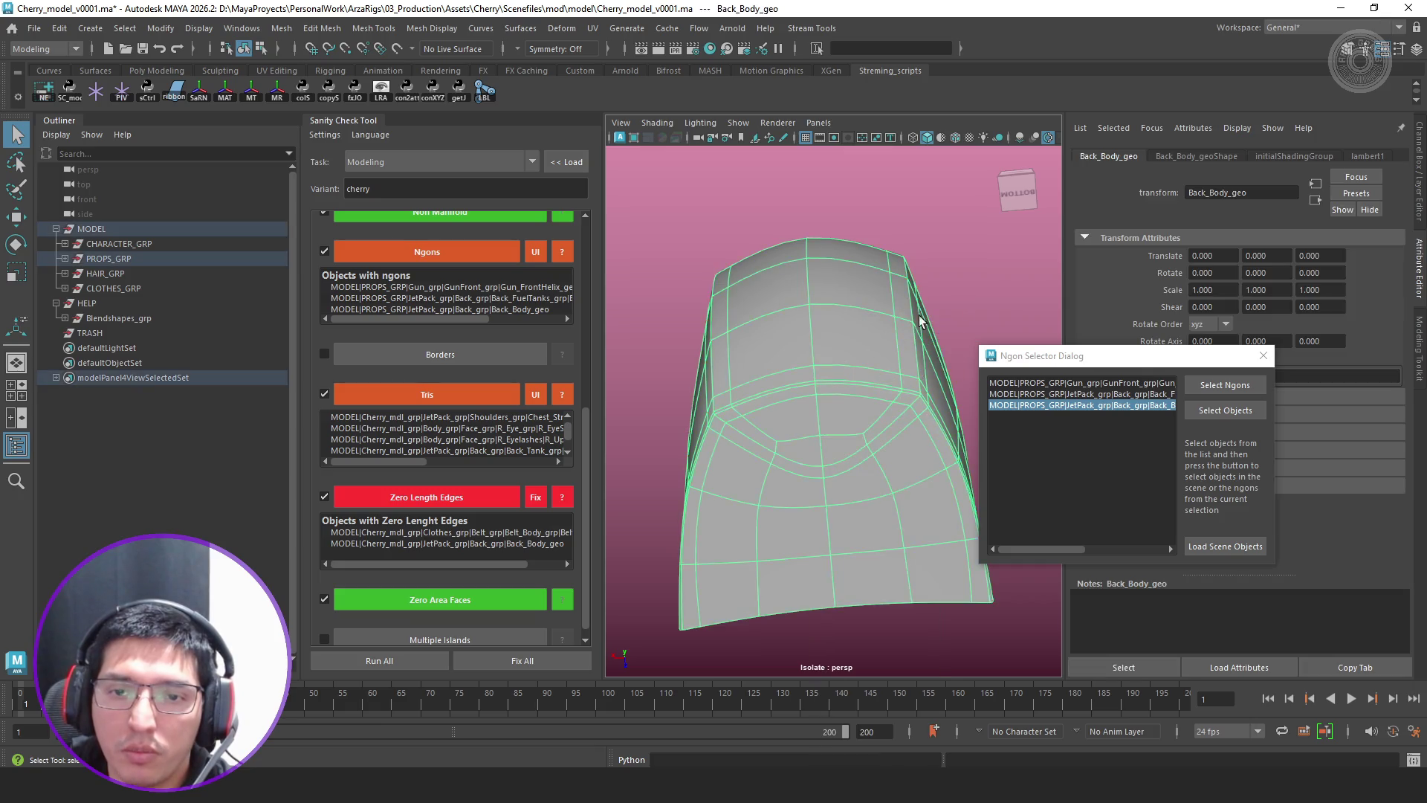
scroll(929, 310, down, 3)
click(1228, 385)
alt+drag(1004, 446, 885, 510)
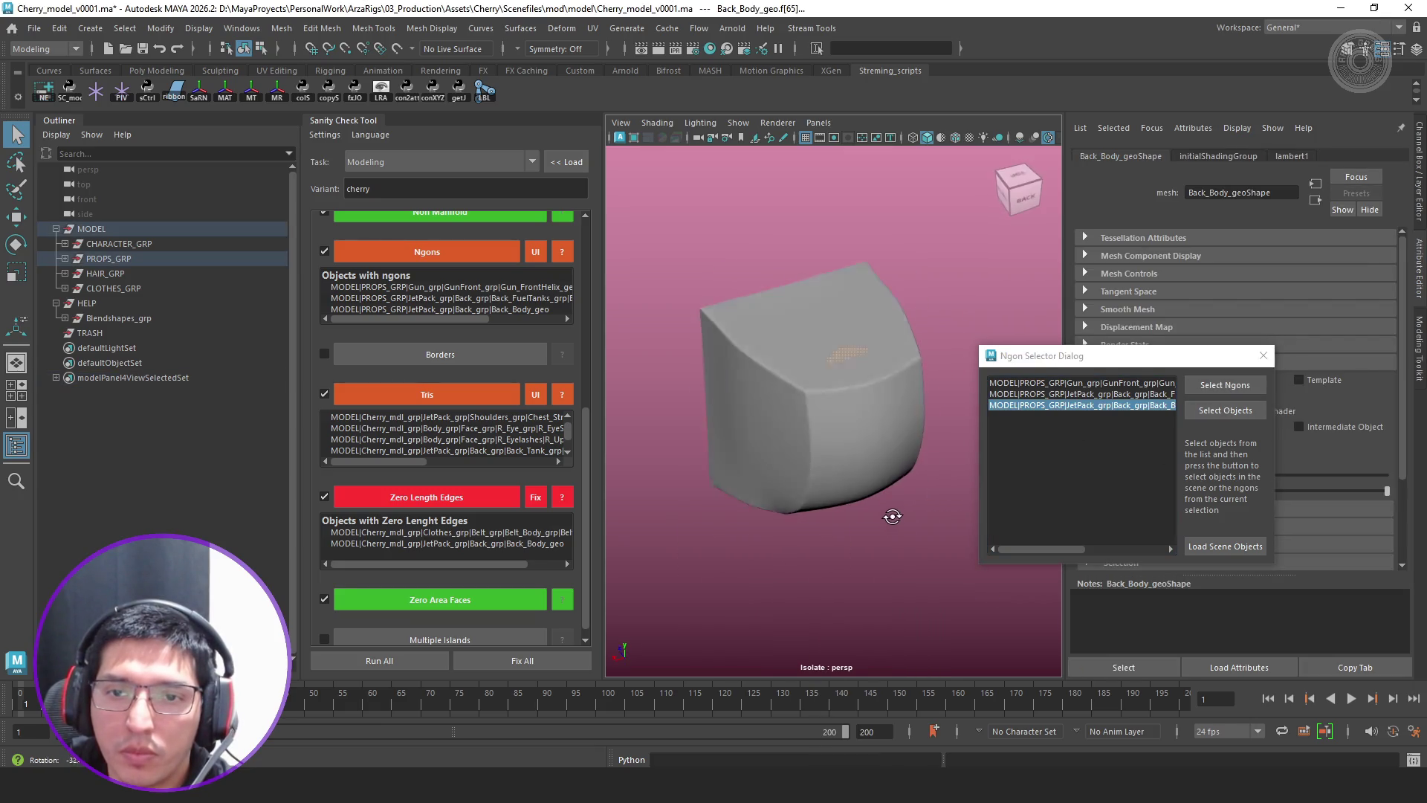
scroll(857, 385, up, 3)
mouse_move(876, 334)
right_down()
mouse_move(821, 318)
mouse_move(966, 252)
right_up()
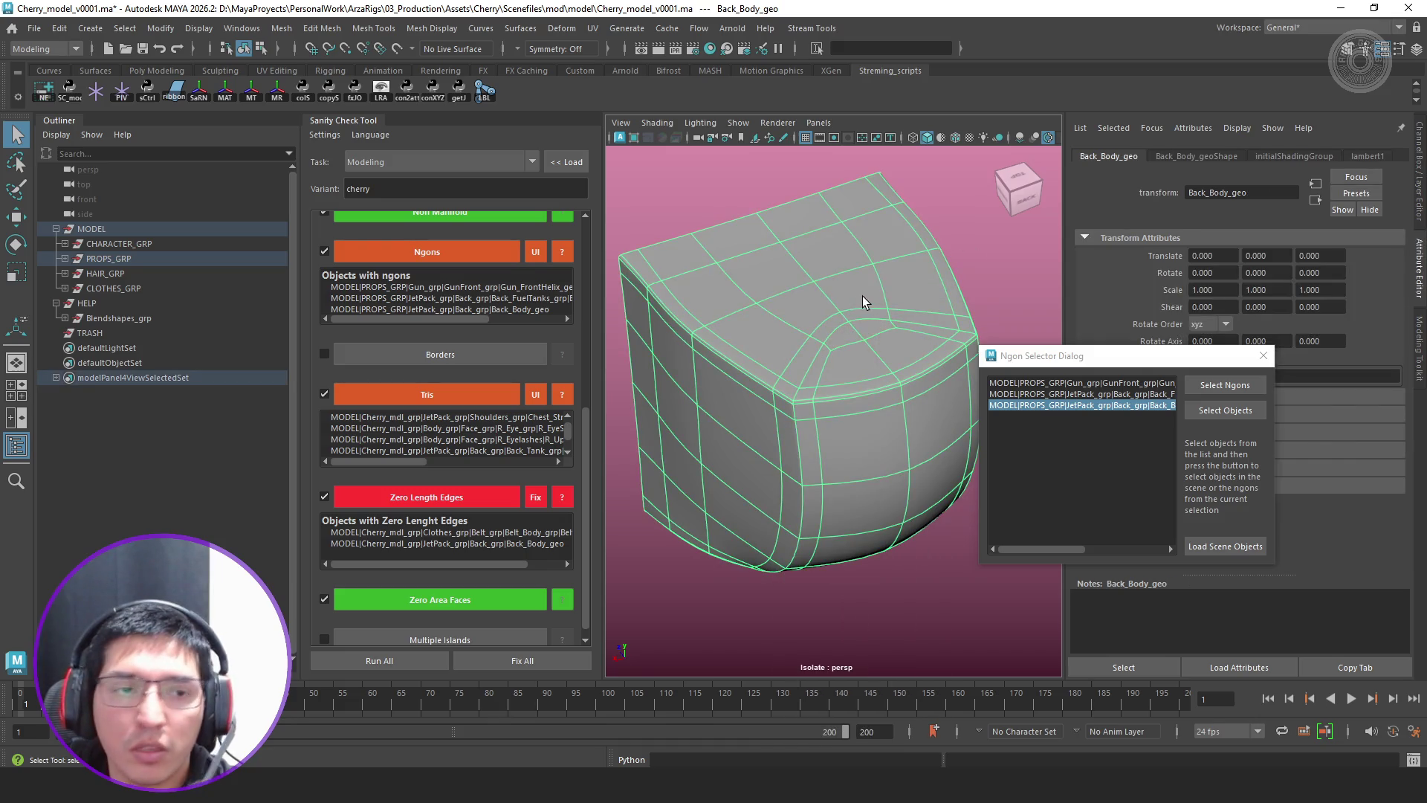
click(440, 253)
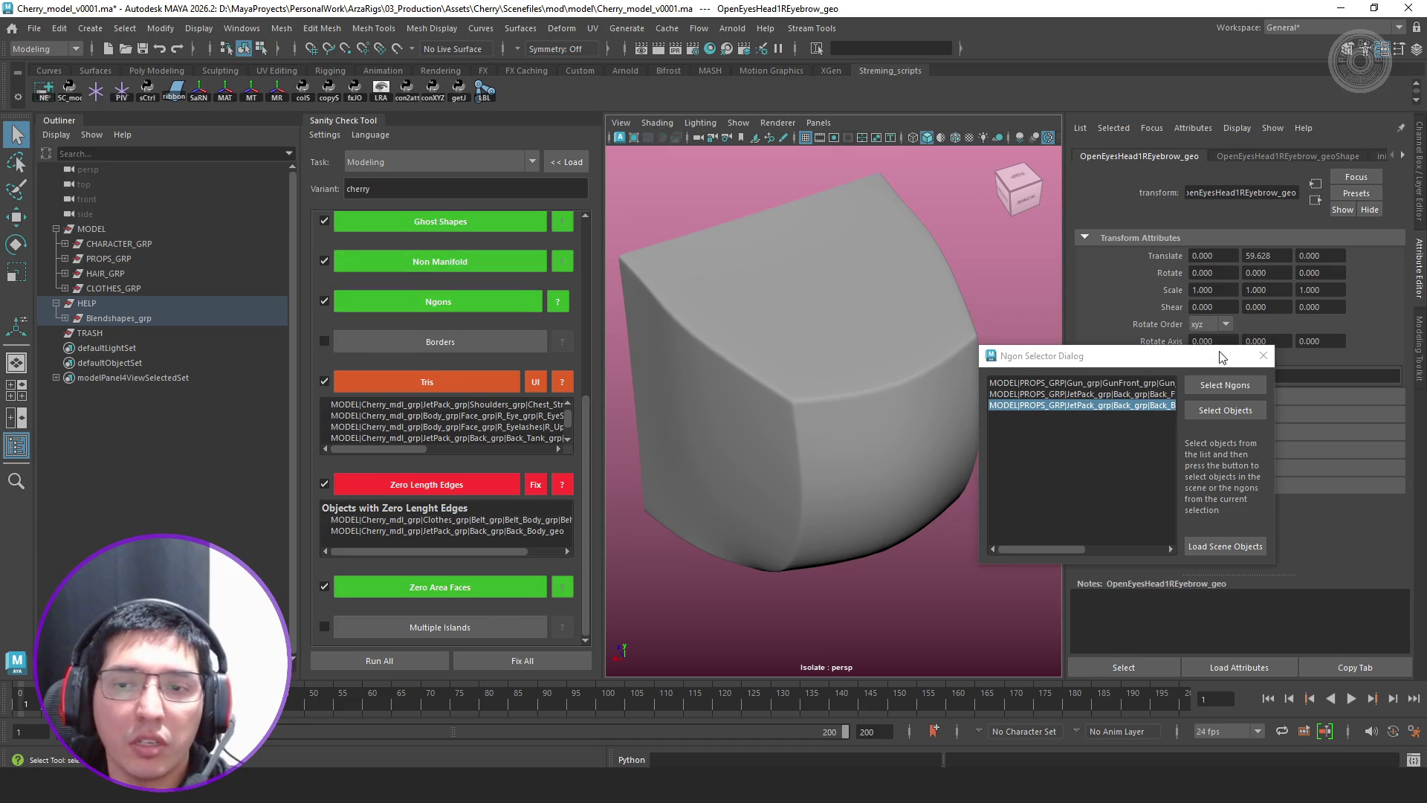
Close the Ngon Selector, unisolate the character and refresh the Tris check results
click(1264, 356)
click(467, 379)
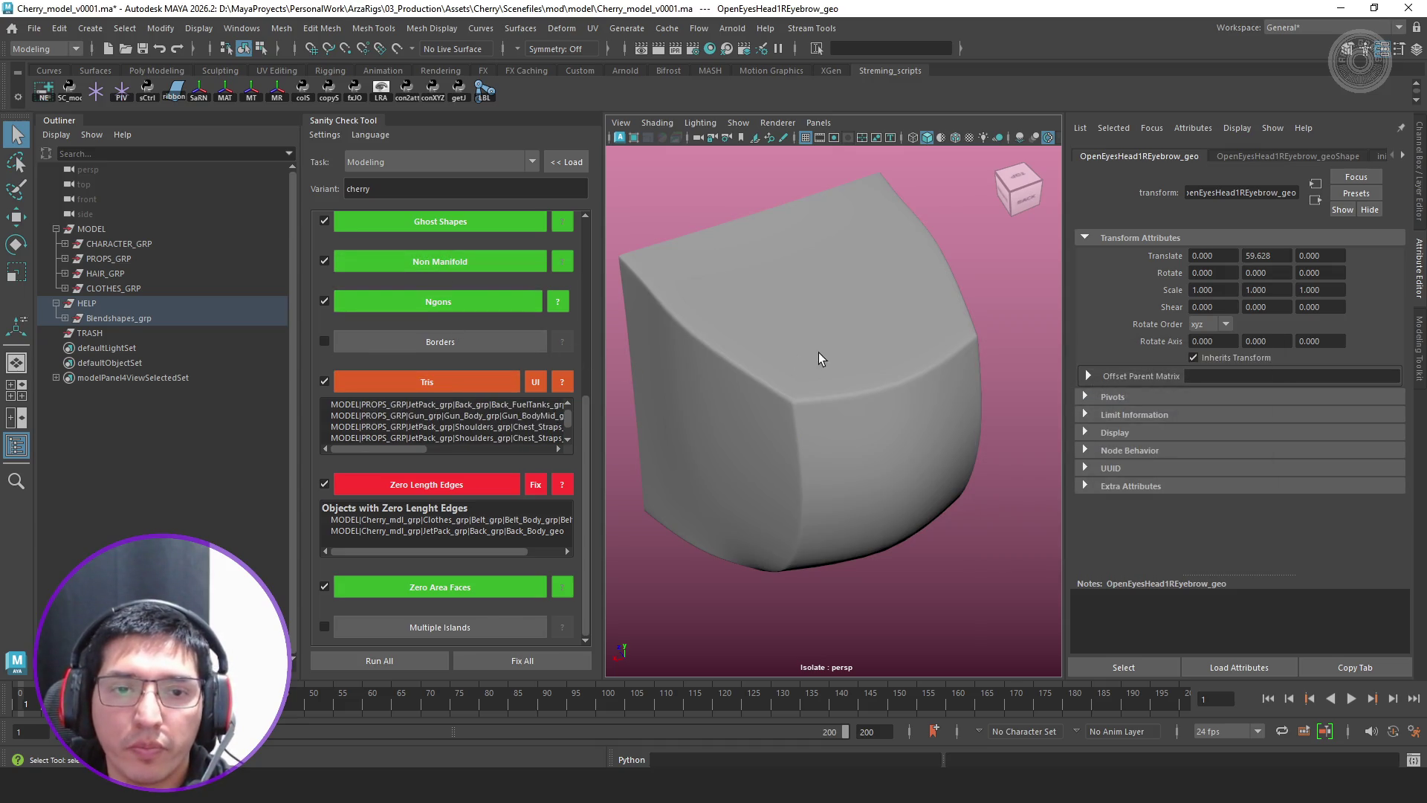
scroll(810, 353, down, 3)
scroll(507, 416, down, 3)
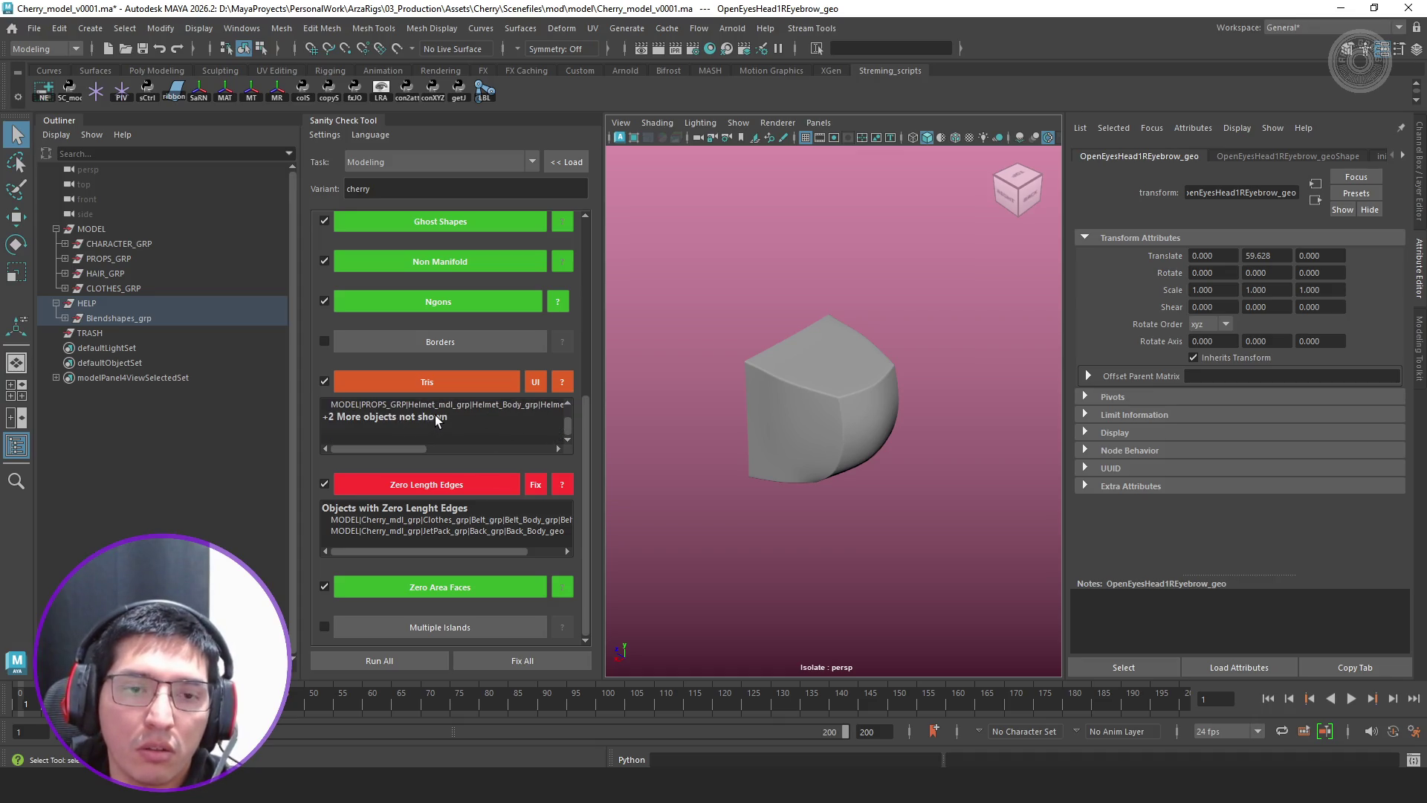
key(ctrl+1)
scroll(833, 396, up, 2)
scroll(833, 395, up, 2)
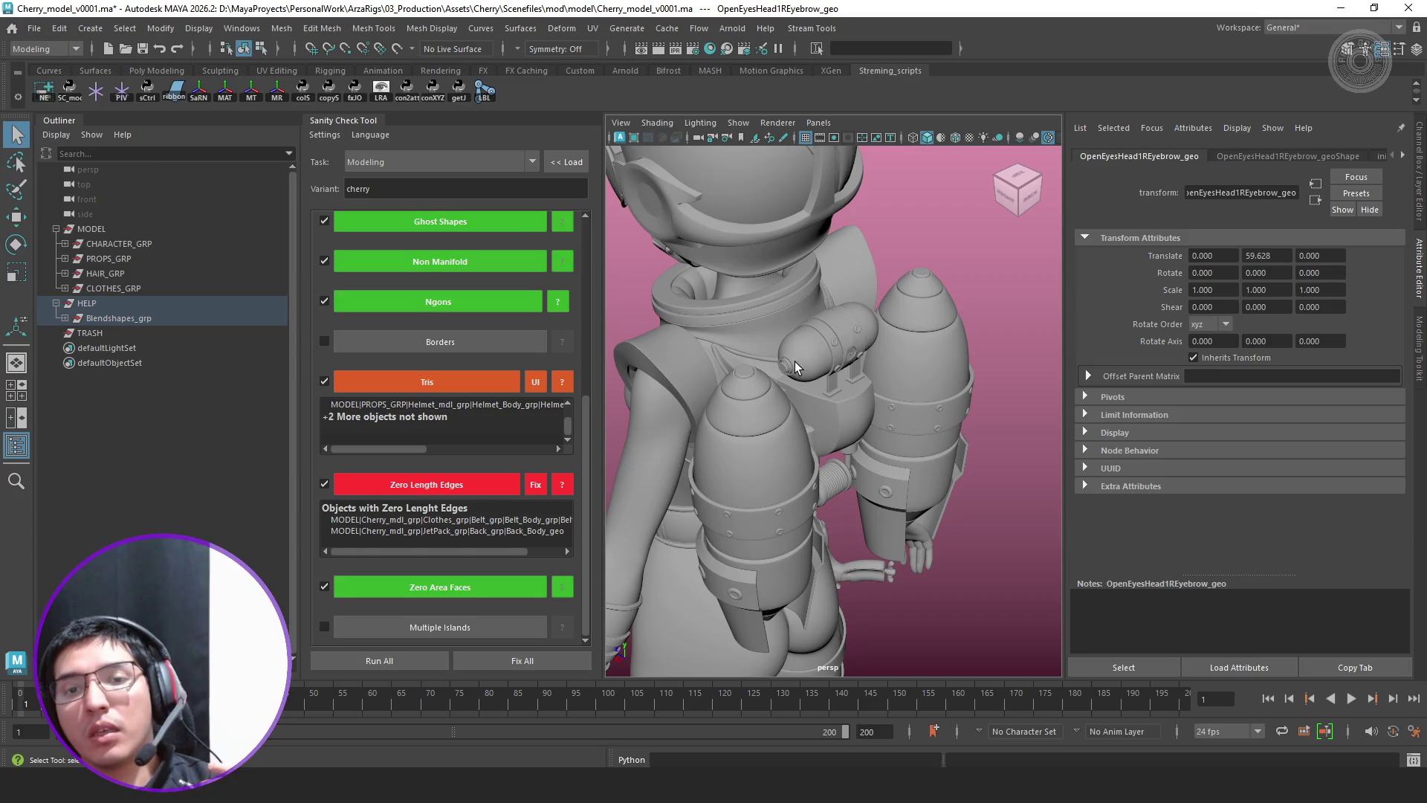
click(479, 378)
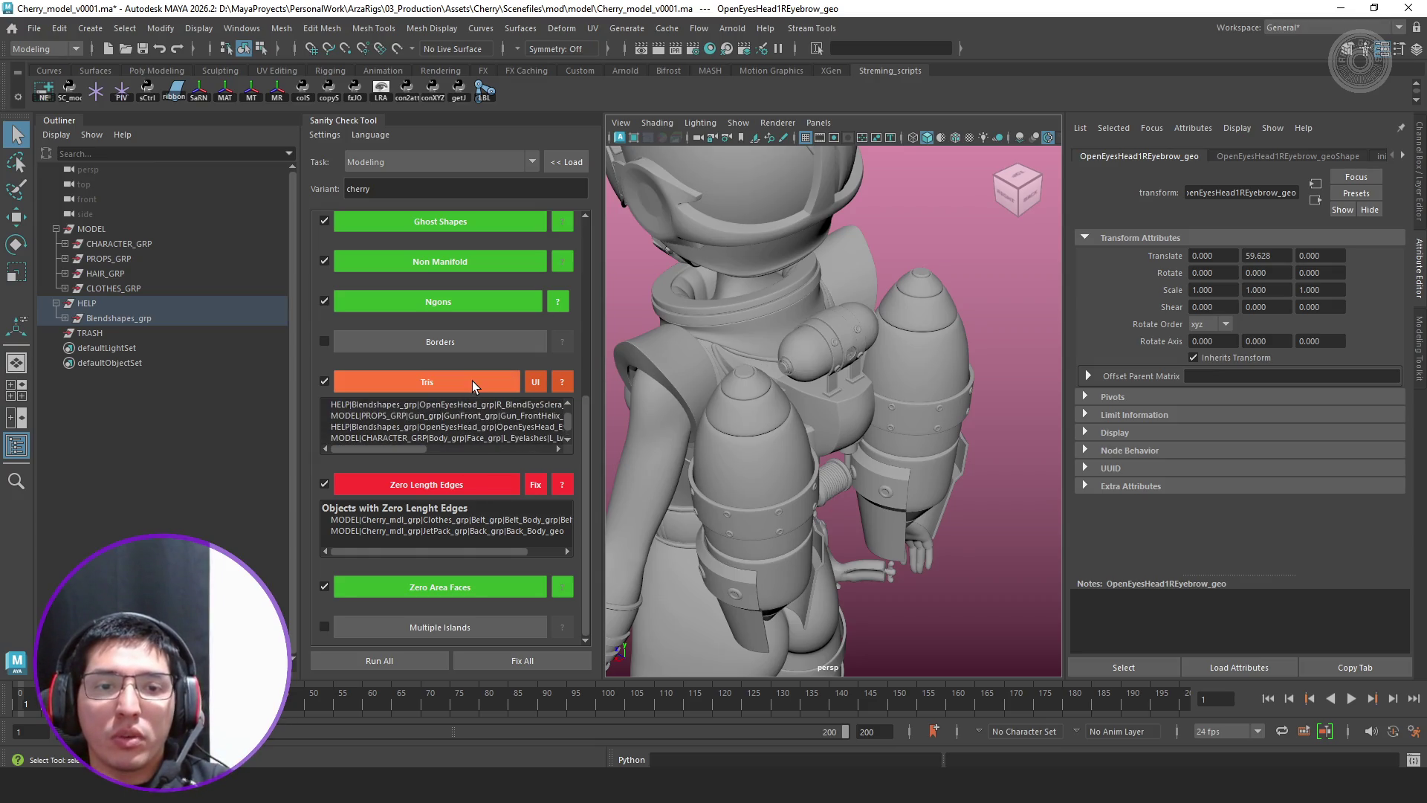
List the triangulated objects and isolate the left lower eyelash to inspect its mesh
click(535, 381)
mouse_move(693, 289)
mouse_down()
mouse_move(928, 358)
mouse_move(945, 242)
mouse_move(1095, 287)
mouse_up()
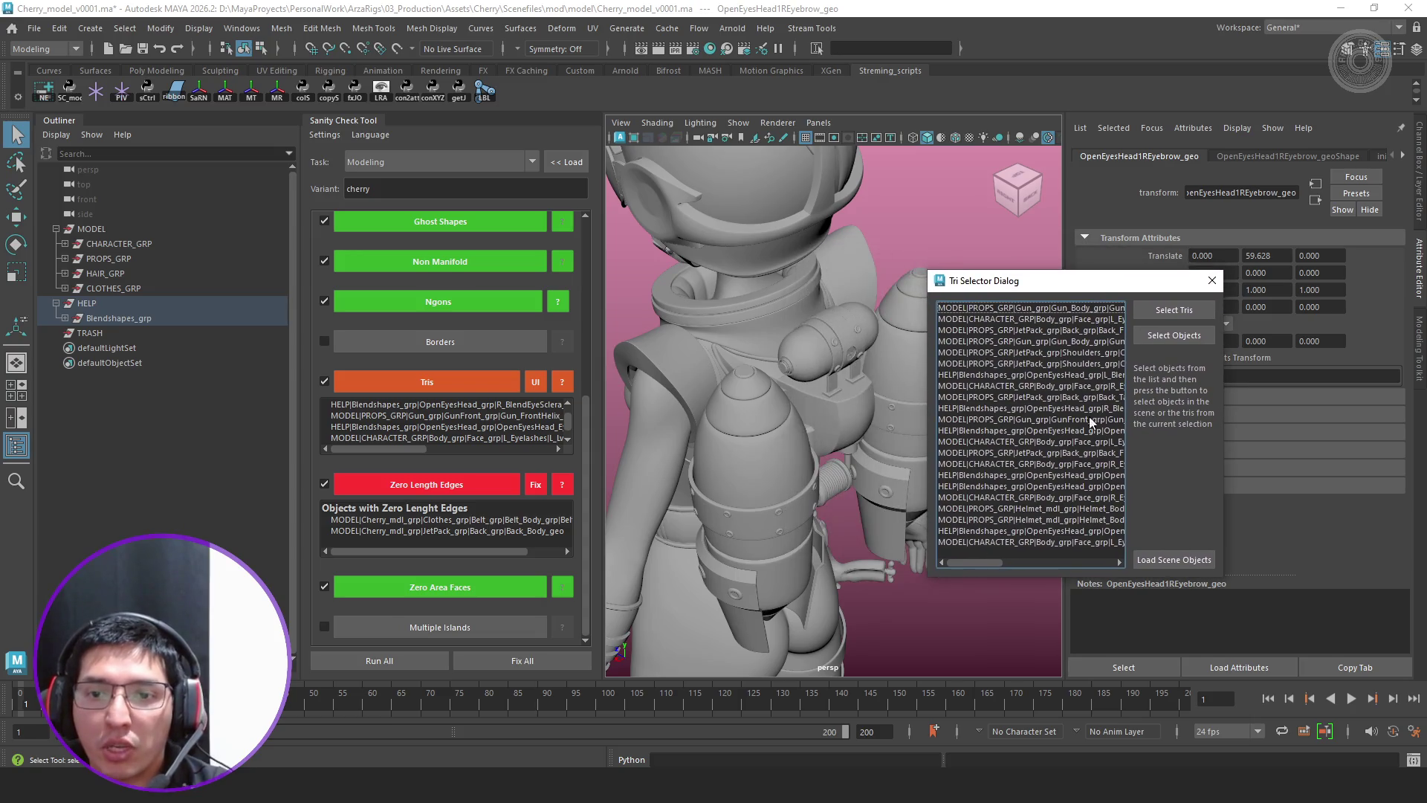
click(1042, 441)
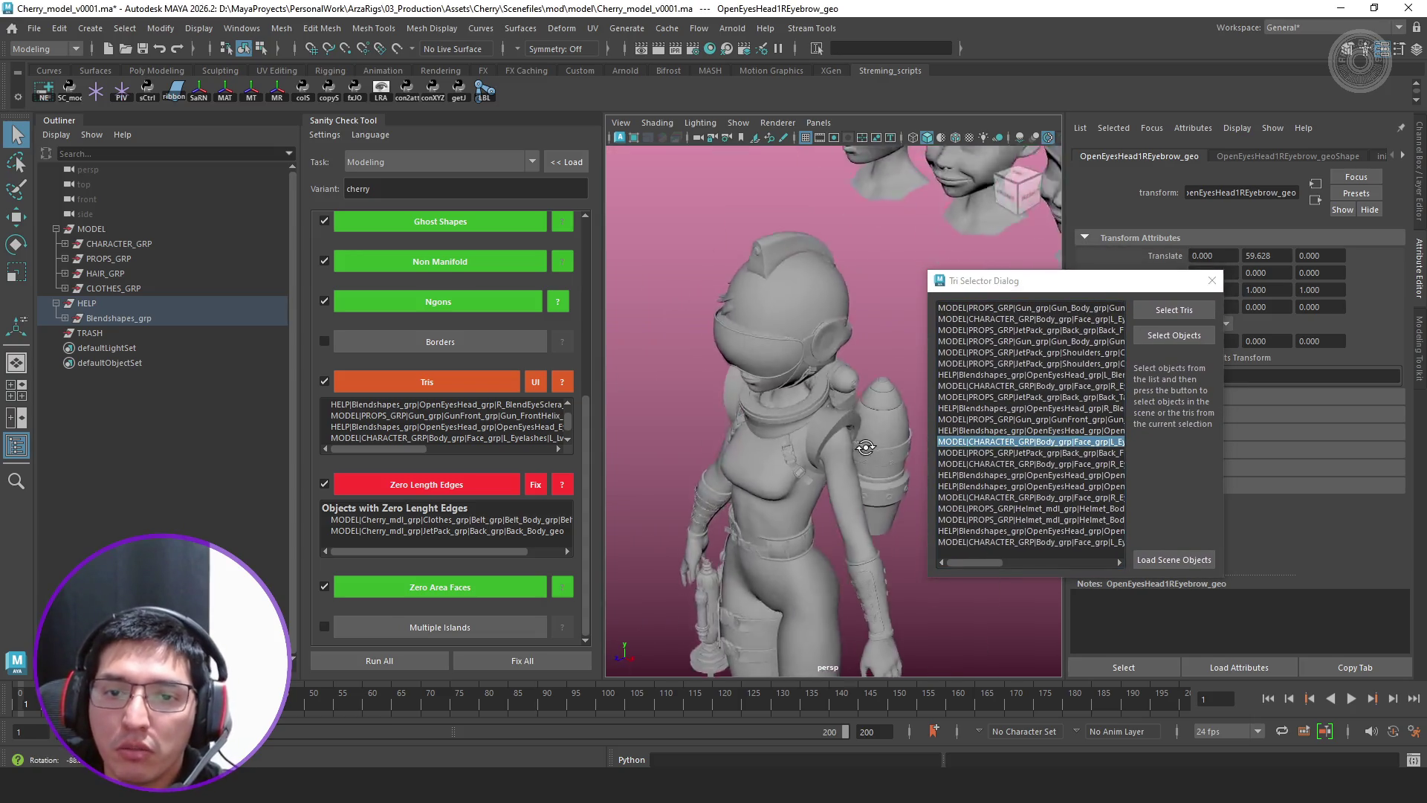
click(1174, 336)
scroll(855, 418, down, 3)
key(ctrl+1)
key(f)
mouse_move(781, 517)
alt+mouse_down()
mouse_move(790, 443)
mouse_move(781, 458)
alt+mouse_up()
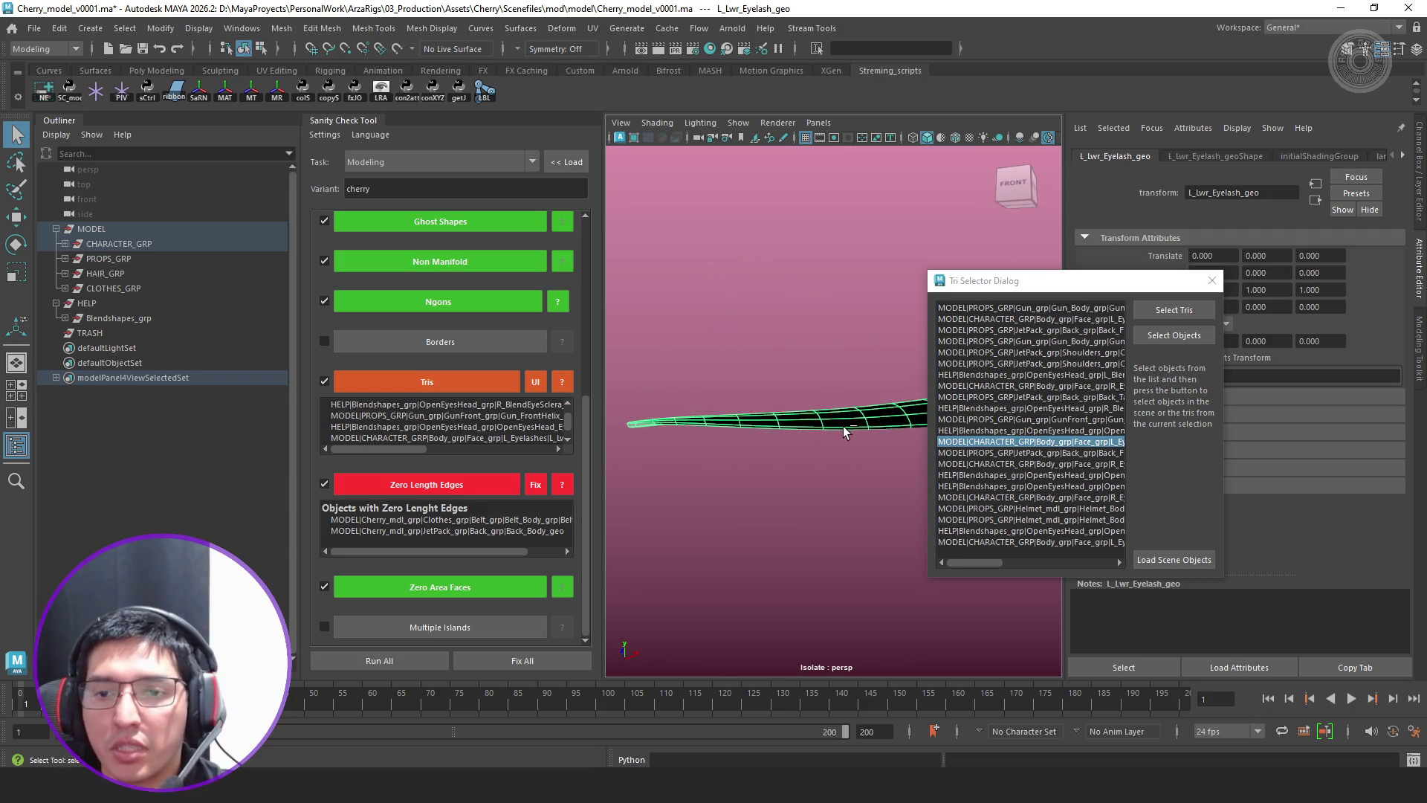
key(ctrl+1)
scroll(843, 426, down, 3)
scroll(843, 426, down, 3)
scroll(854, 446, down, 2)
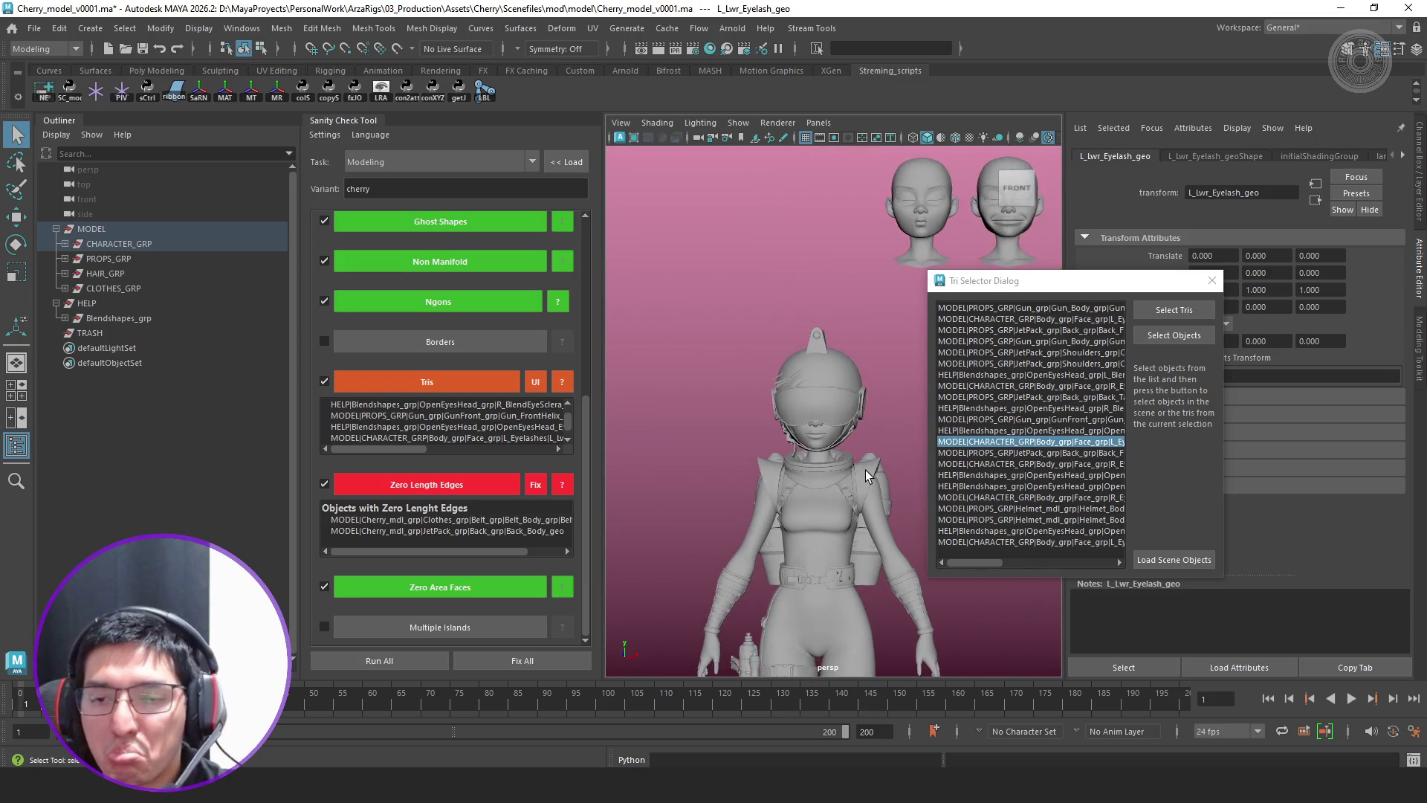
scroll(865, 470, down, 1)
Isolate and inspect R_EyeSclera_geo, then return to the whole character facing front
click(1047, 465)
click(1174, 336)
key(ctrl+1)
scroll(796, 402, up, 2)
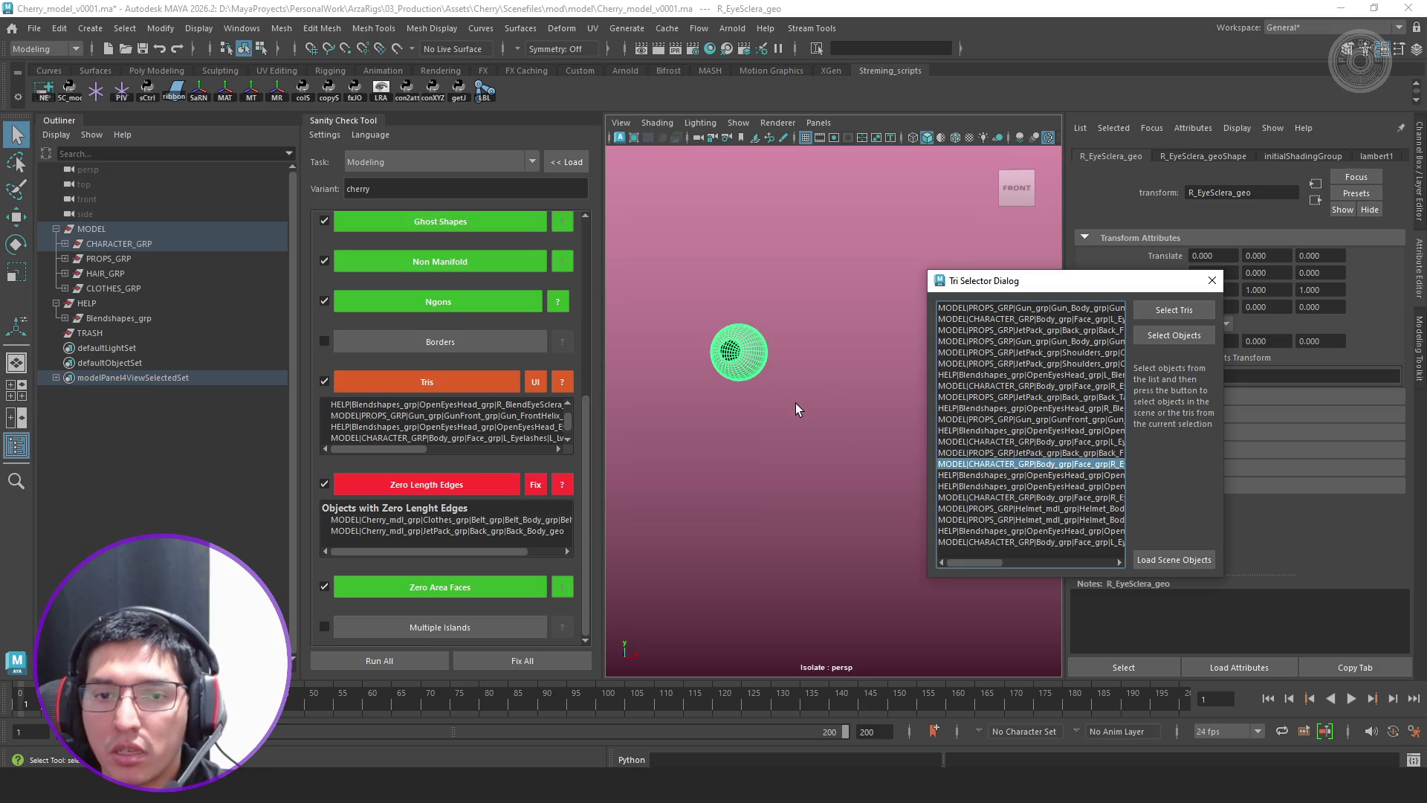
alt+drag(743, 443, 835, 427)
scroll(777, 536, up, 2)
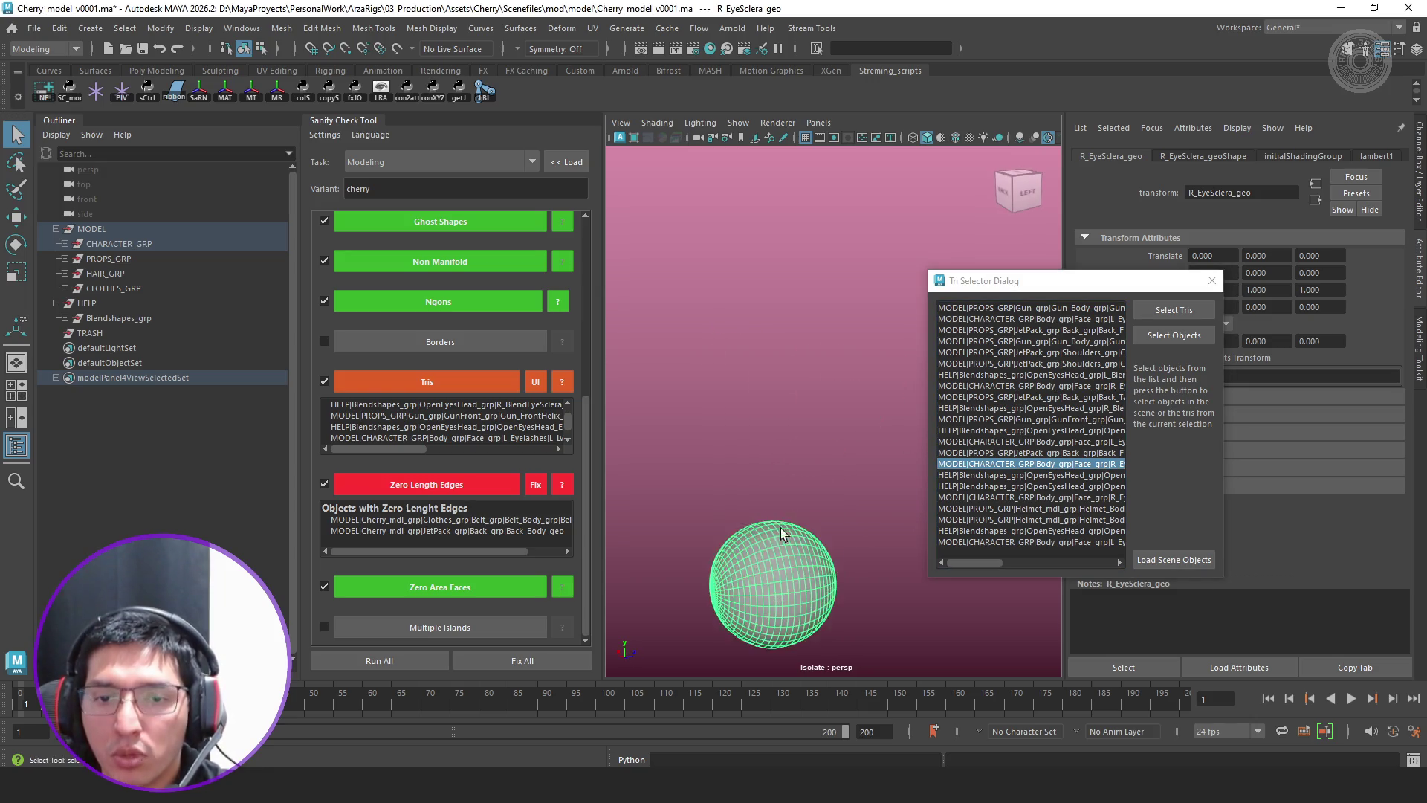
scroll(778, 535, up, 2)
scroll(751, 484, up, 3)
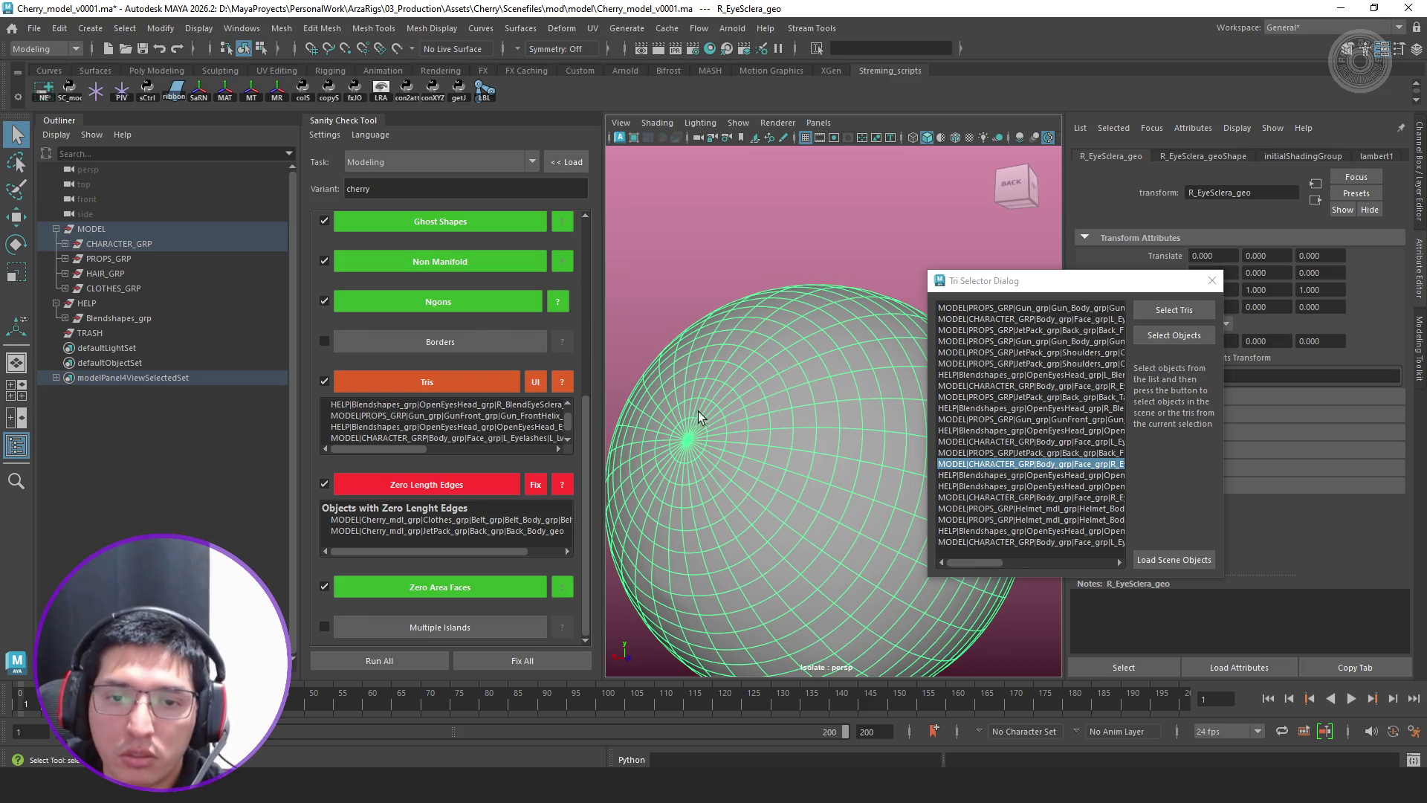
key(ctrl+1)
scroll(724, 446, down, 5)
scroll(759, 469, up, 5)
mouse_move(758, 469)
alt+mouse_down()
mouse_move(790, 483)
mouse_move(637, 430)
alt+mouse_up()
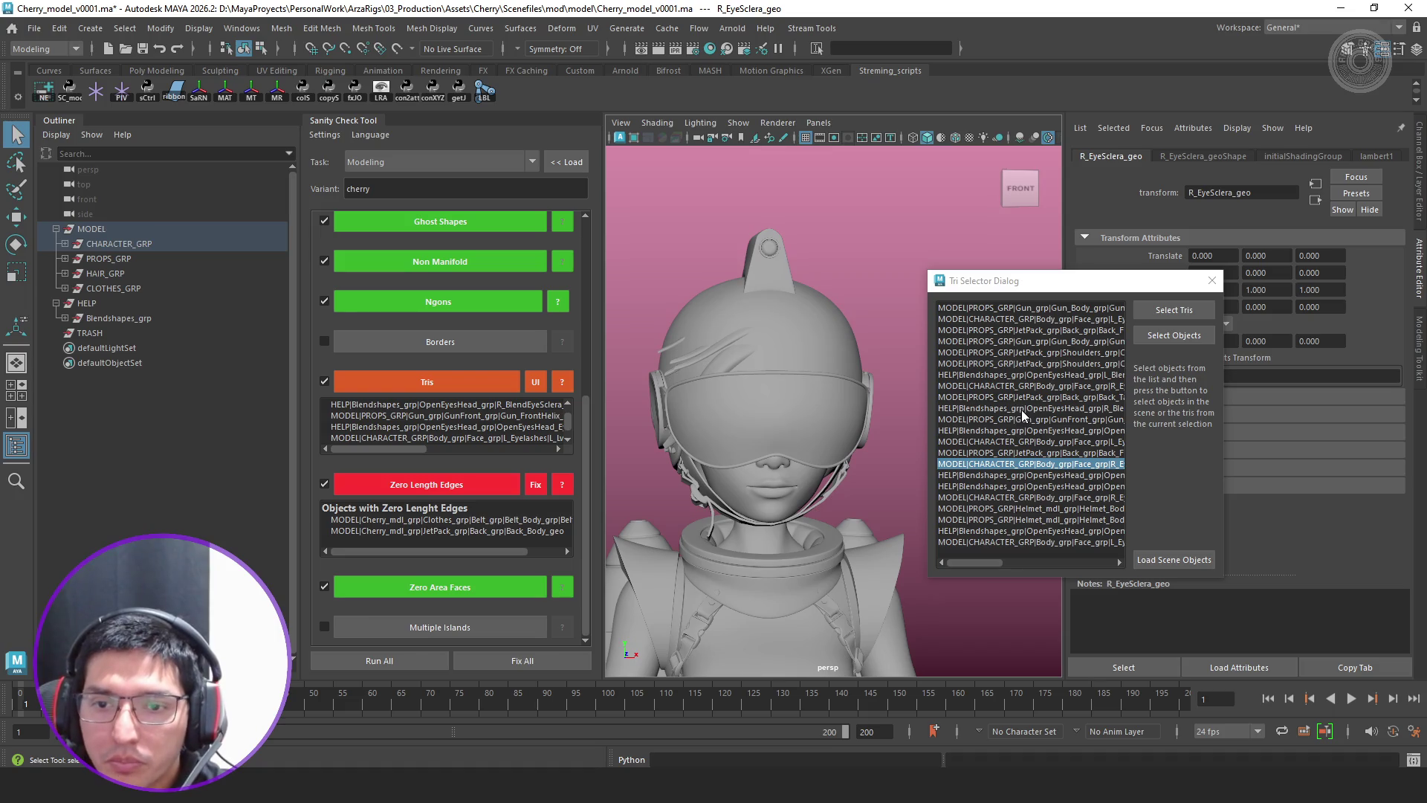
Pick the remaining triangulated objects and re-run Zero Length Edges so it passes
click(1038, 499)
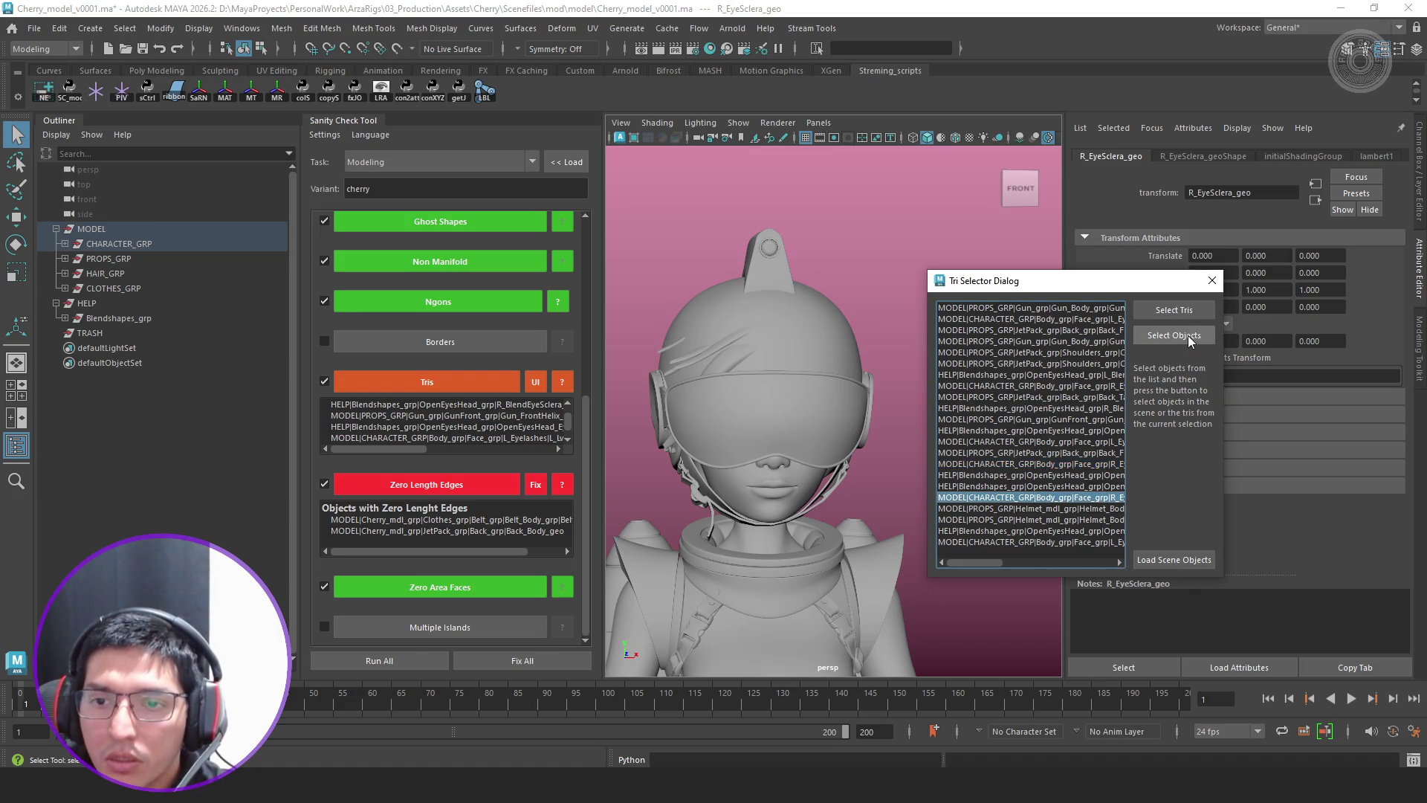
mouse_move(983, 561)
mouse_down()
mouse_move(1030, 530)
mouse_move(1001, 562)
mouse_up()
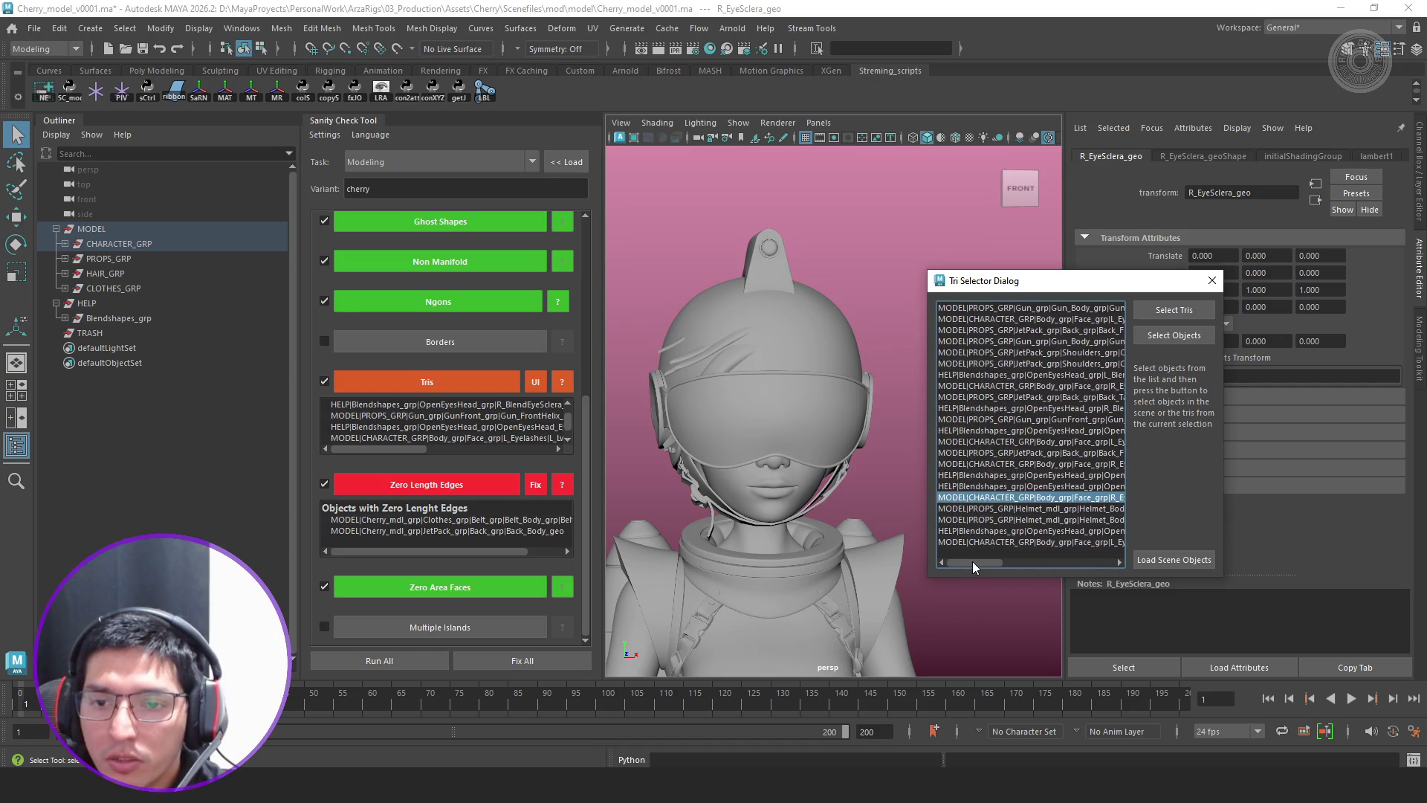
click(1048, 543)
mouse_move(1020, 562)
mouse_down()
mouse_move(1036, 564)
mouse_move(993, 563)
mouse_up()
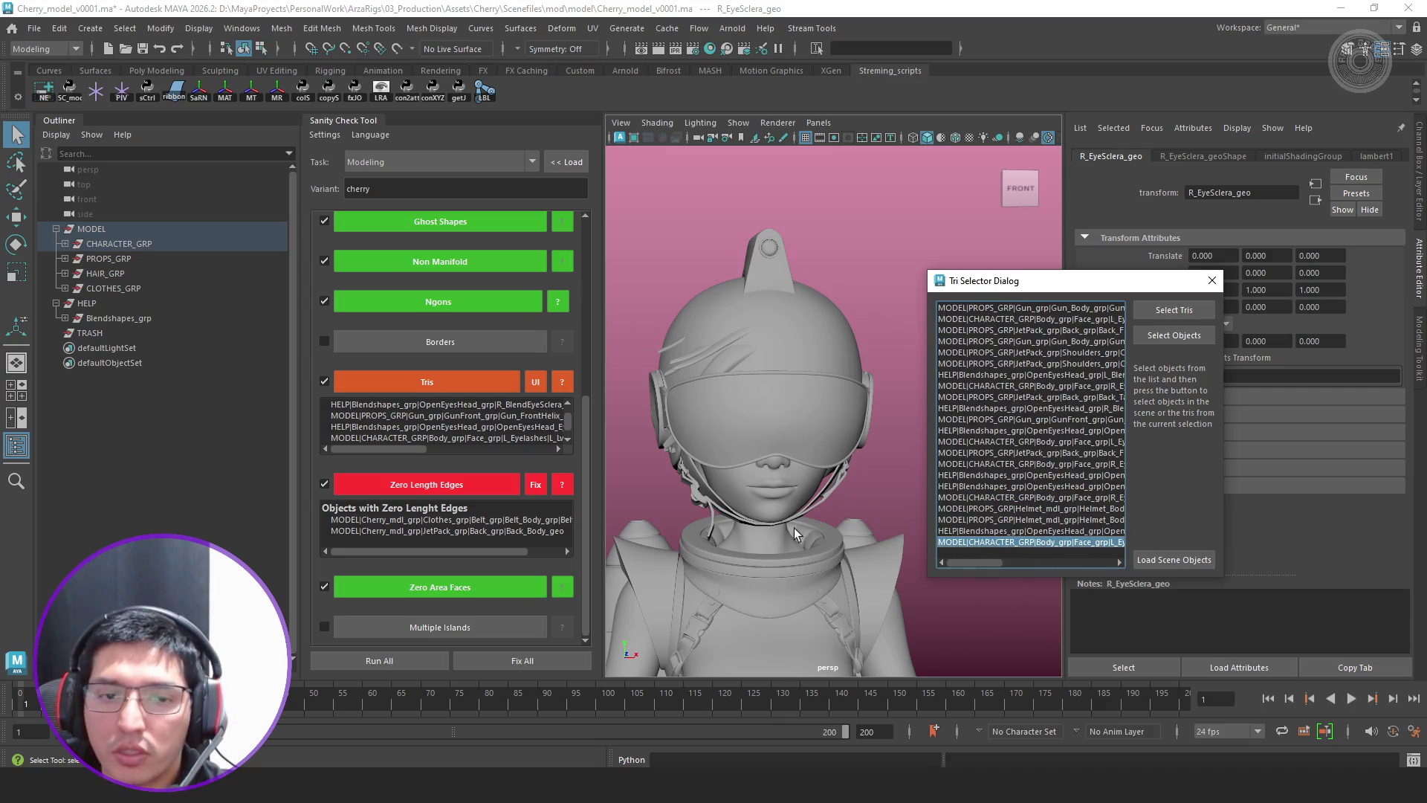
scroll(802, 535, down, 3)
scroll(715, 441, down, 3)
click(481, 486)
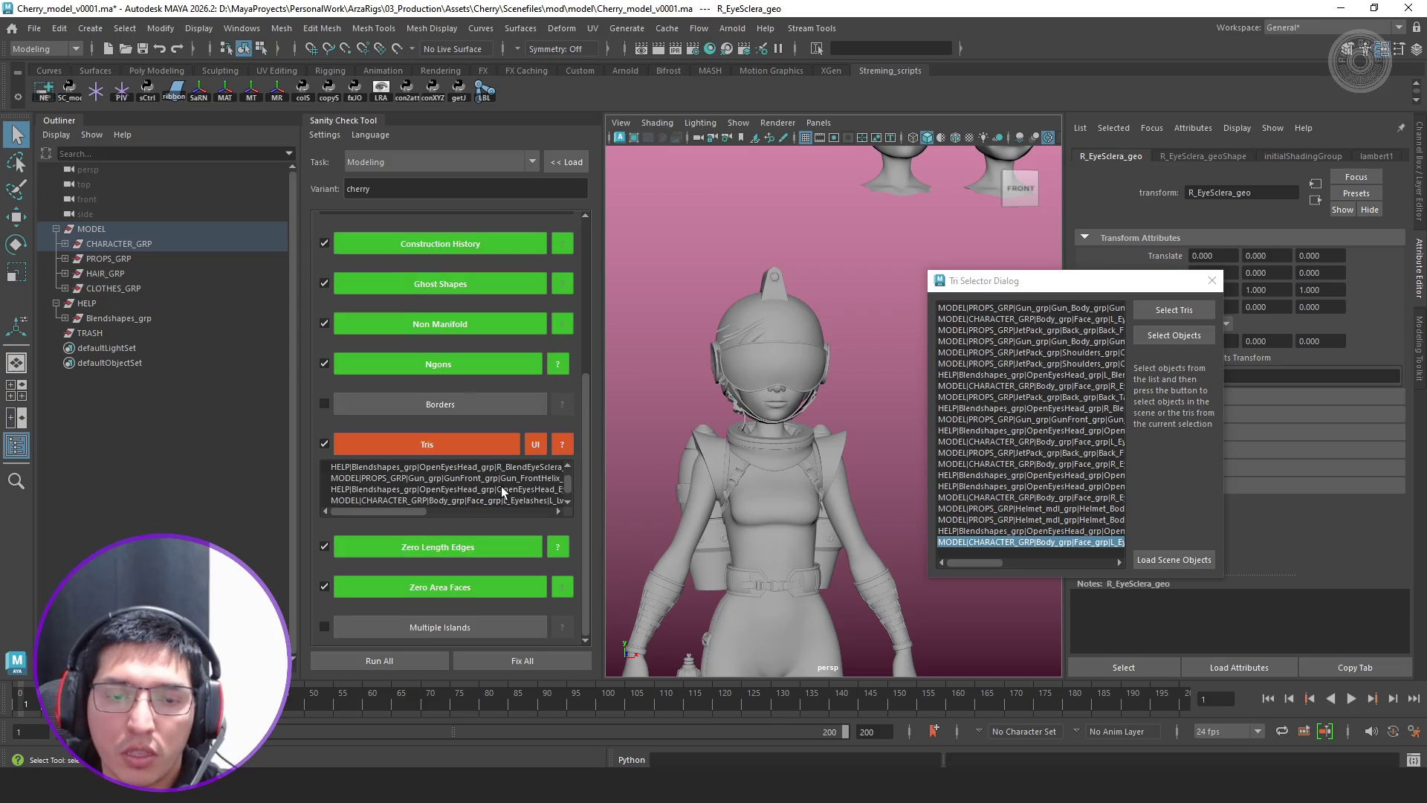
scroll(510, 481, down, 1)
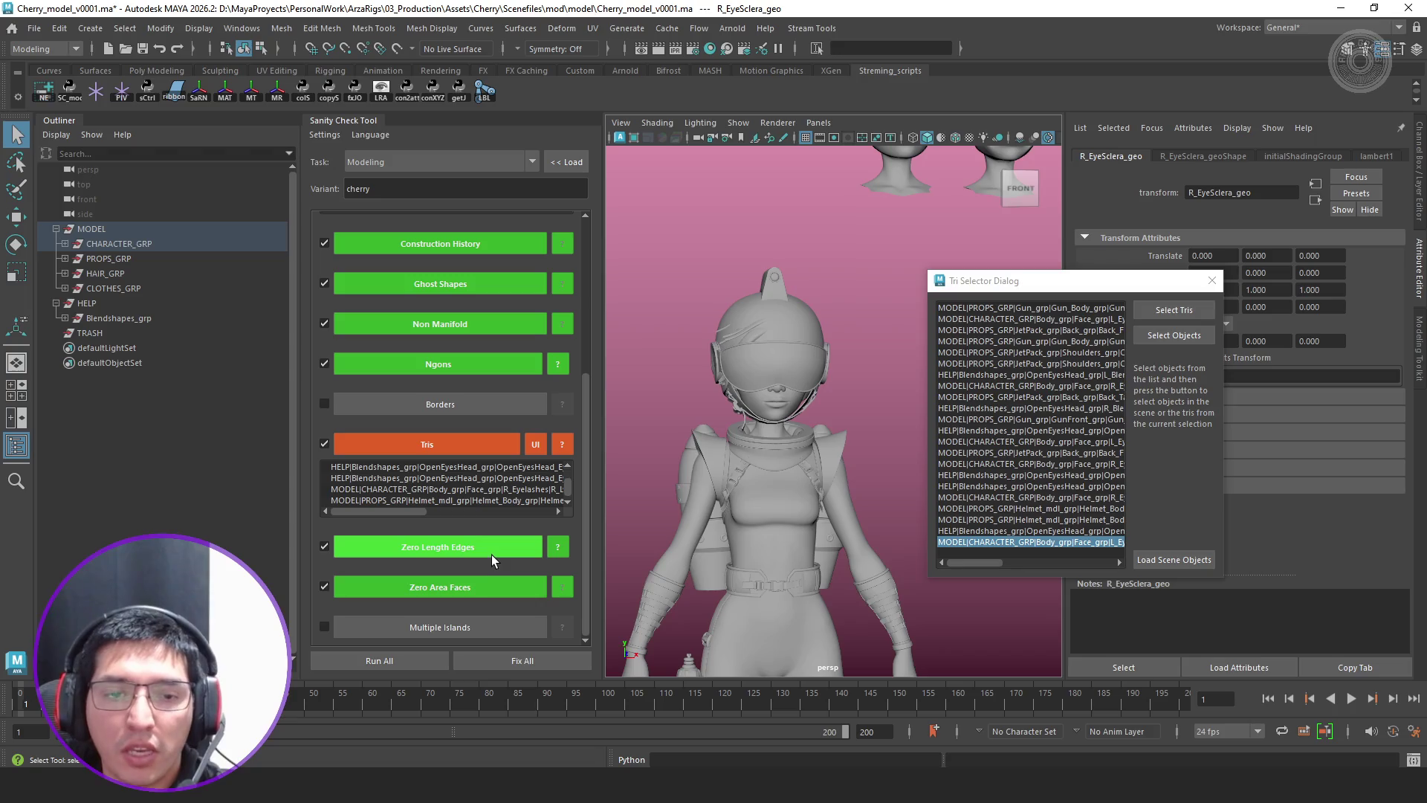
Re-run the Zero Area Faces check
click(470, 588)
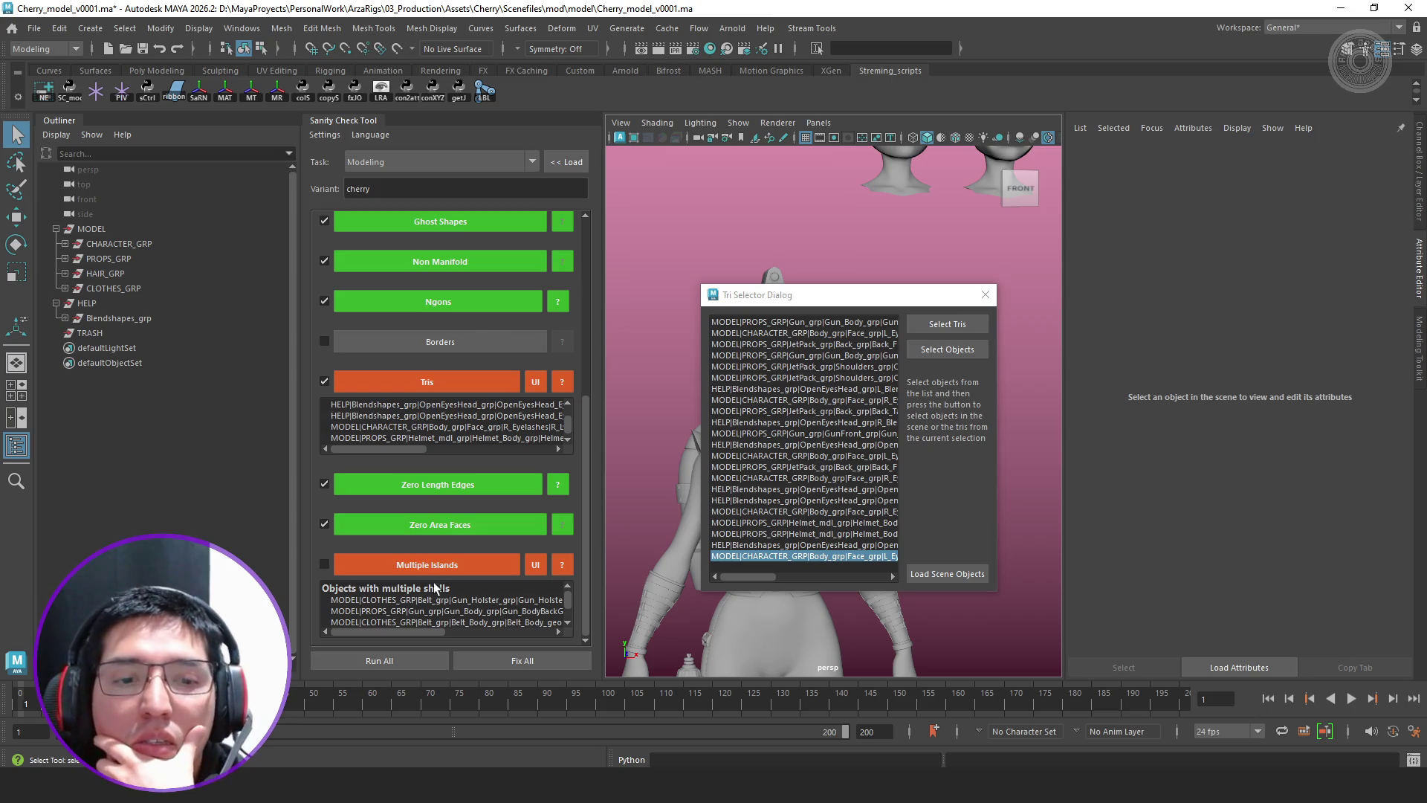
scroll(448, 595, down, 3)
scroll(464, 587, up, 2)
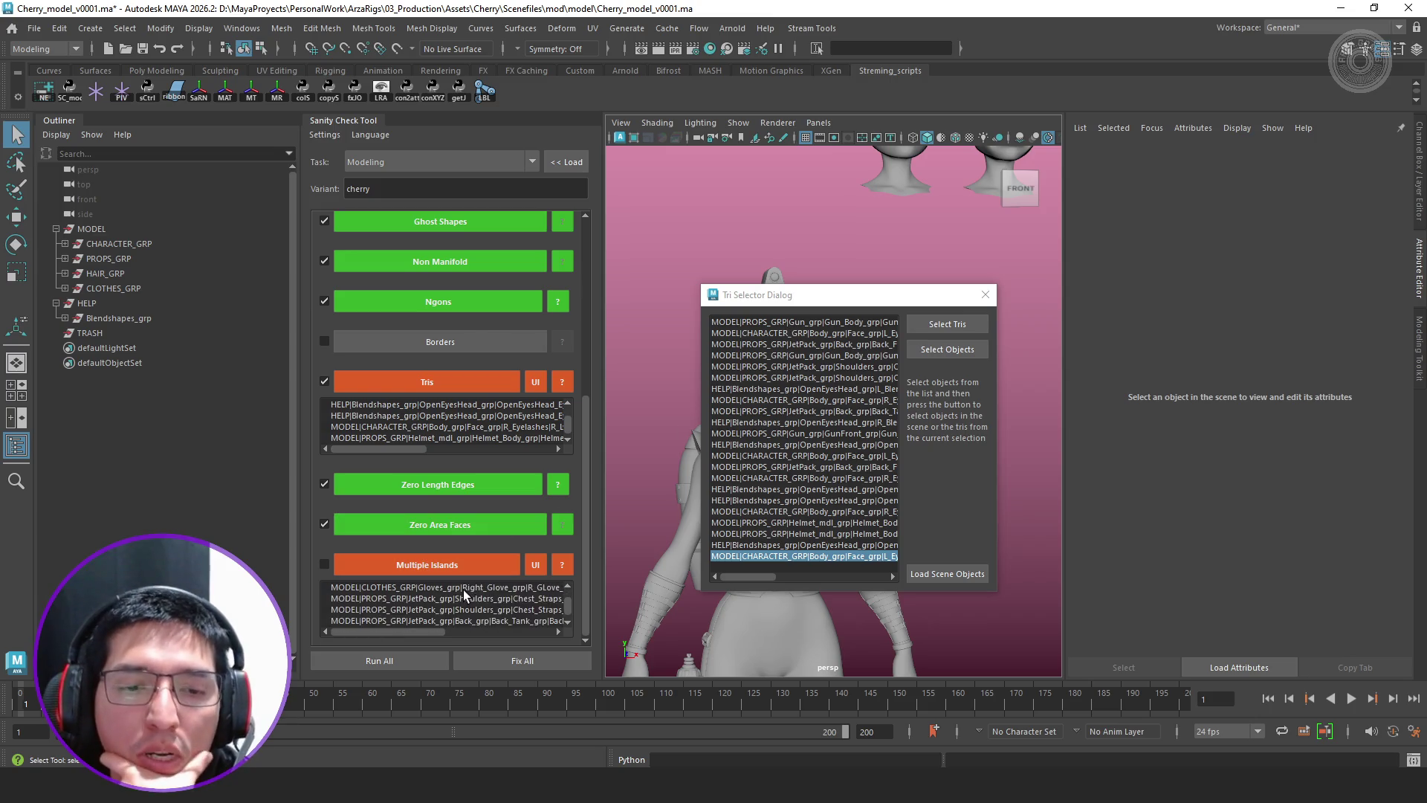
scroll(463, 590, up, 2)
Review the Multiple Islands selector, then widen the Tri Selector dialog to read full paths
click(539, 565)
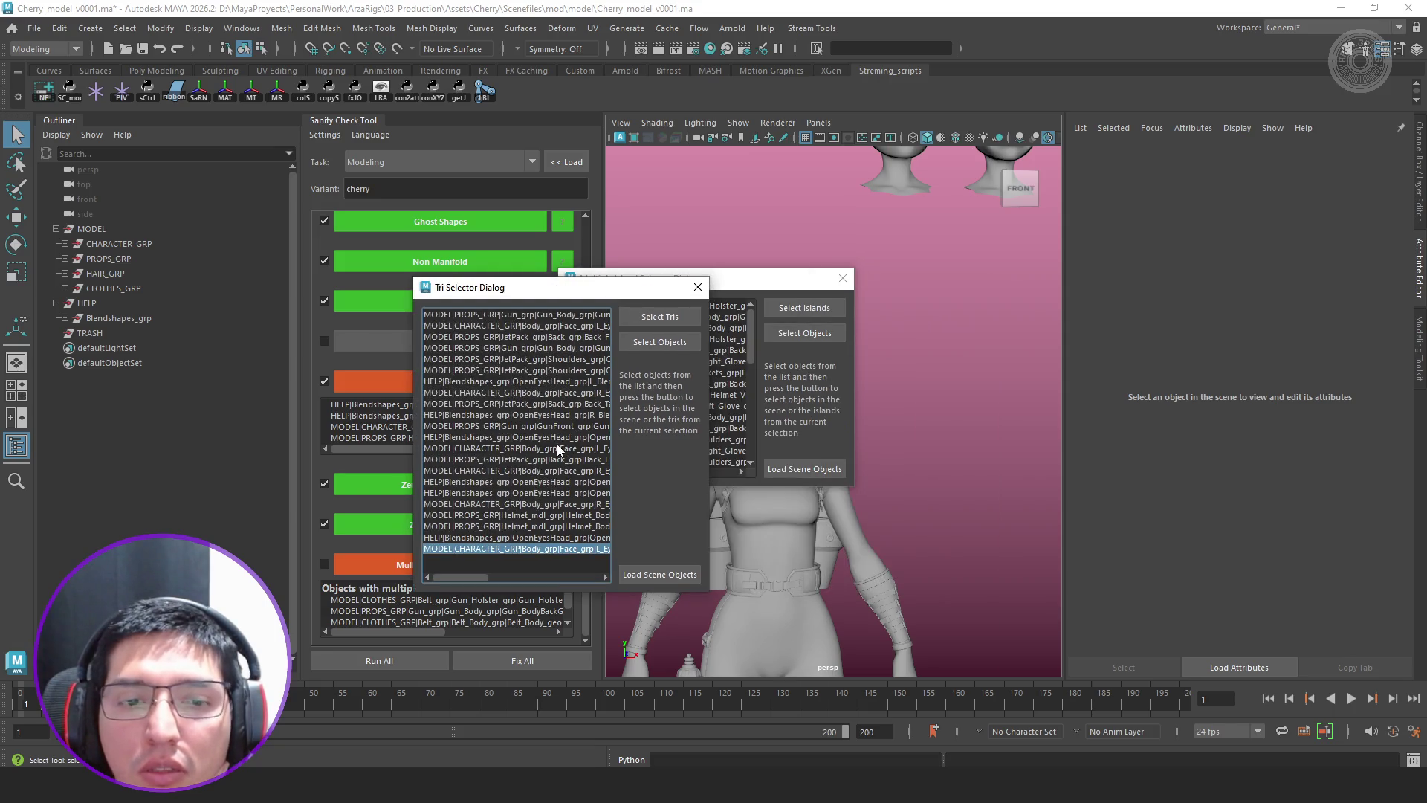
click(845, 280)
mouse_move(710, 387)
mouse_down()
mouse_move(1260, 408)
mouse_move(1235, 408)
mouse_up()
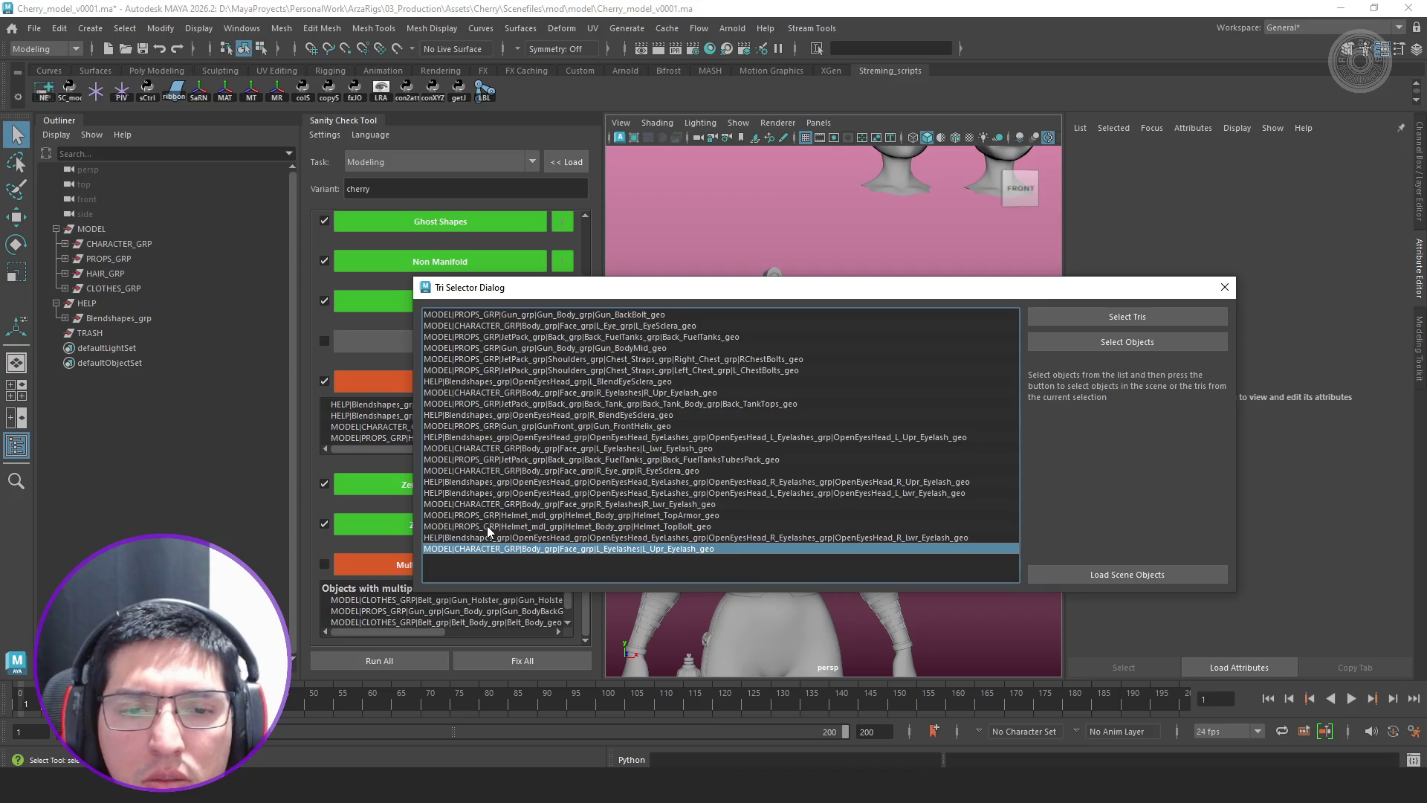
Pick R_lwr_Eyelash_geo, R_EyeSclera_geo and L_Lwr_Eyelash_geo, then close the triangle selector
click(476, 503)
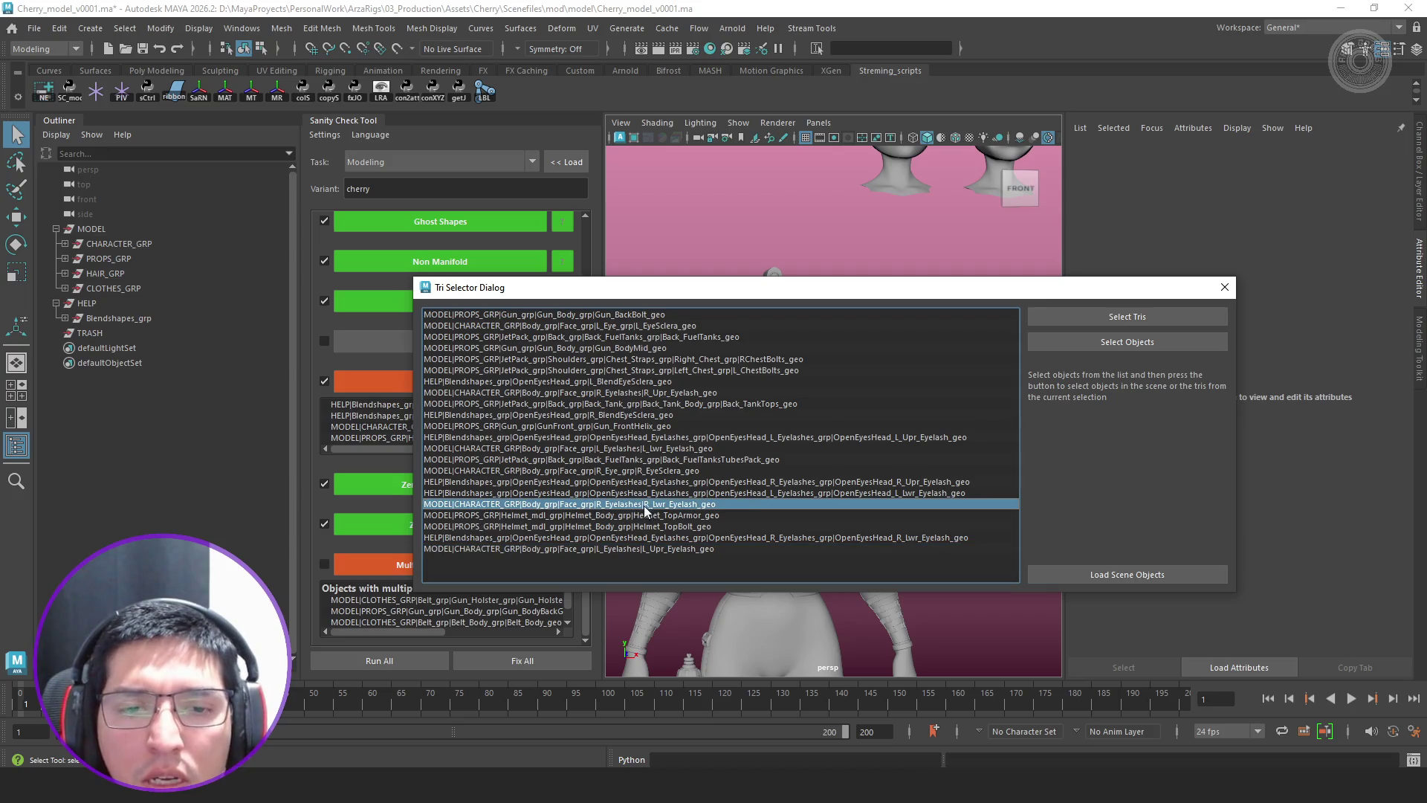
click(469, 472)
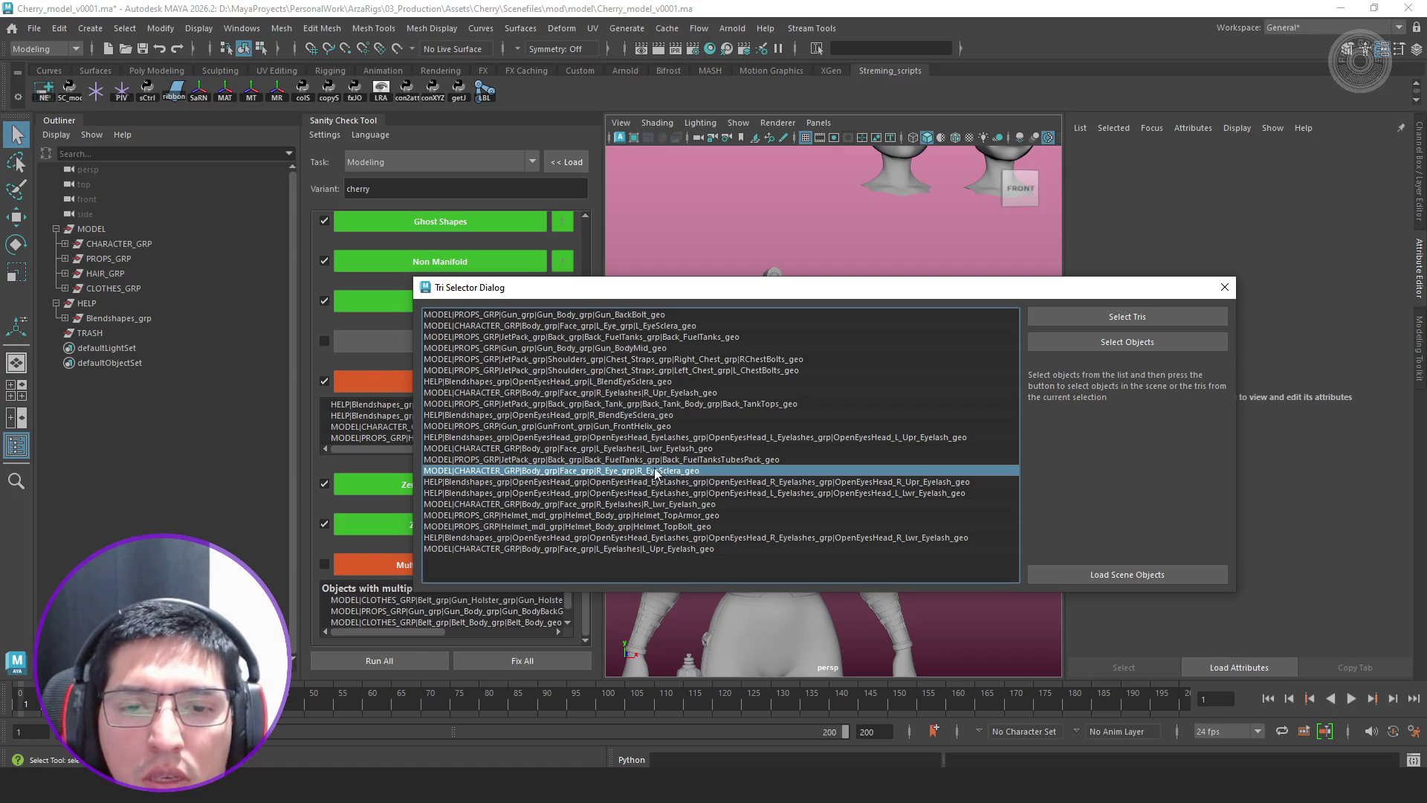
click(481, 450)
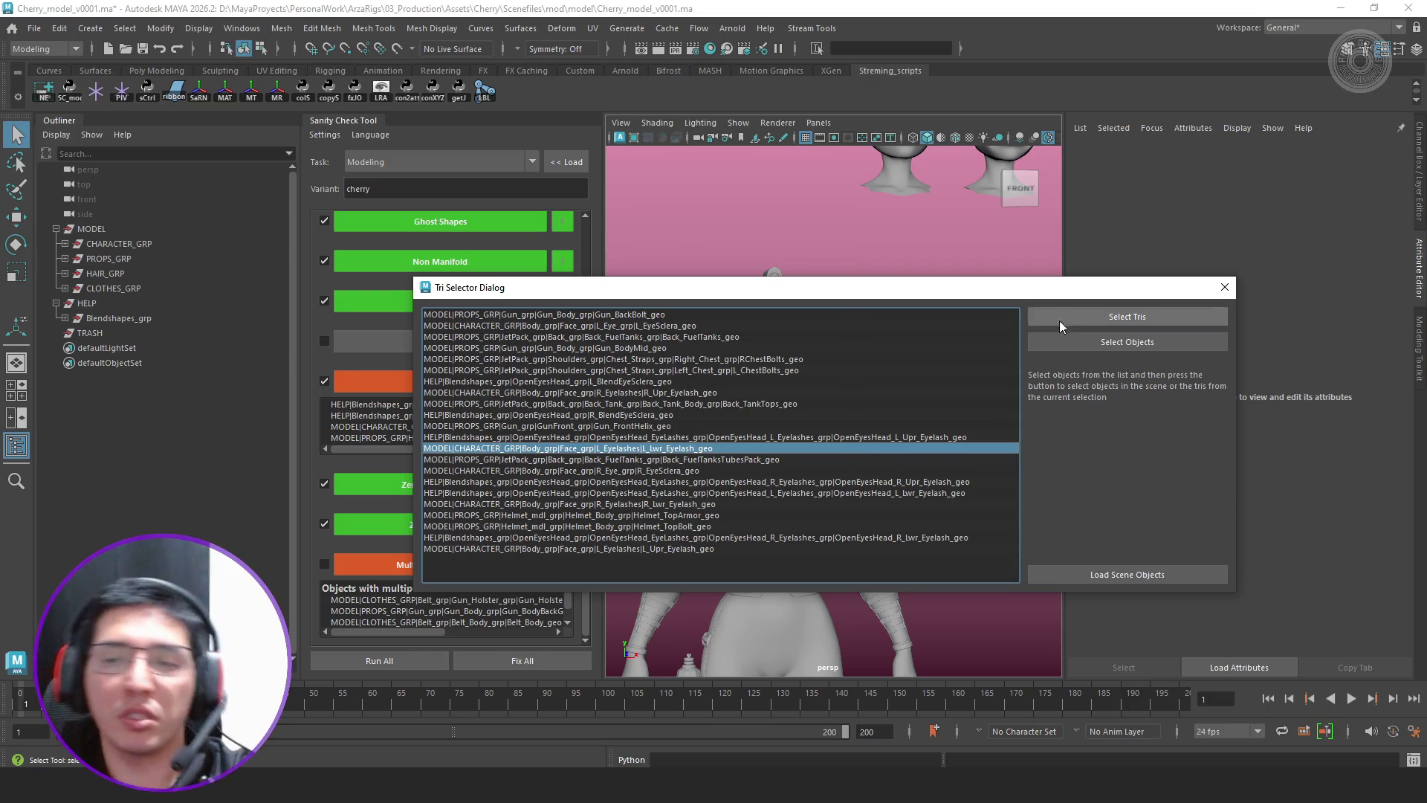
click(1225, 287)
scroll(518, 399, up, 5)
scroll(555, 379, up, 2)
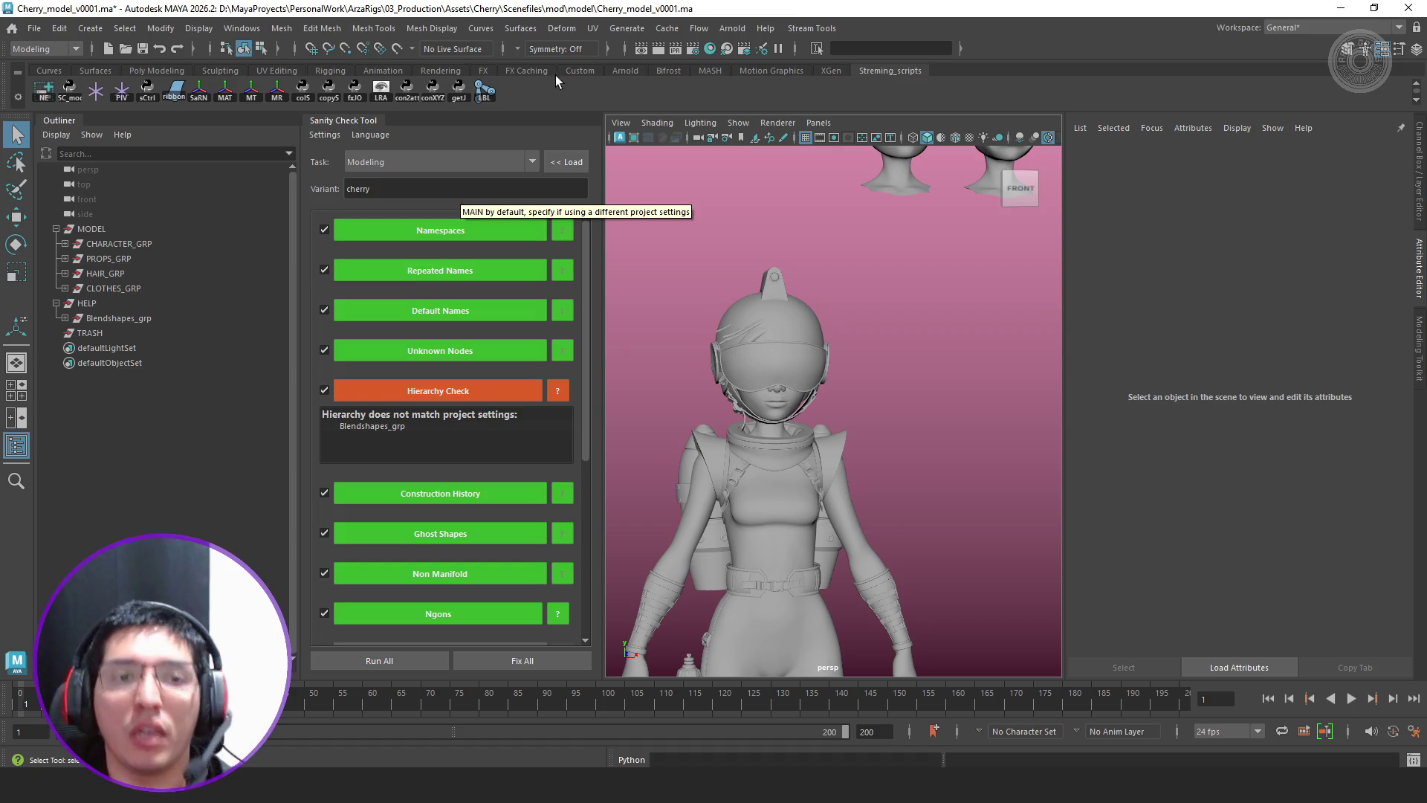
Float the Sanity Check Tool as a window and close it
drag(362, 120, 540, 178)
drag(339, 121, 479, 222)
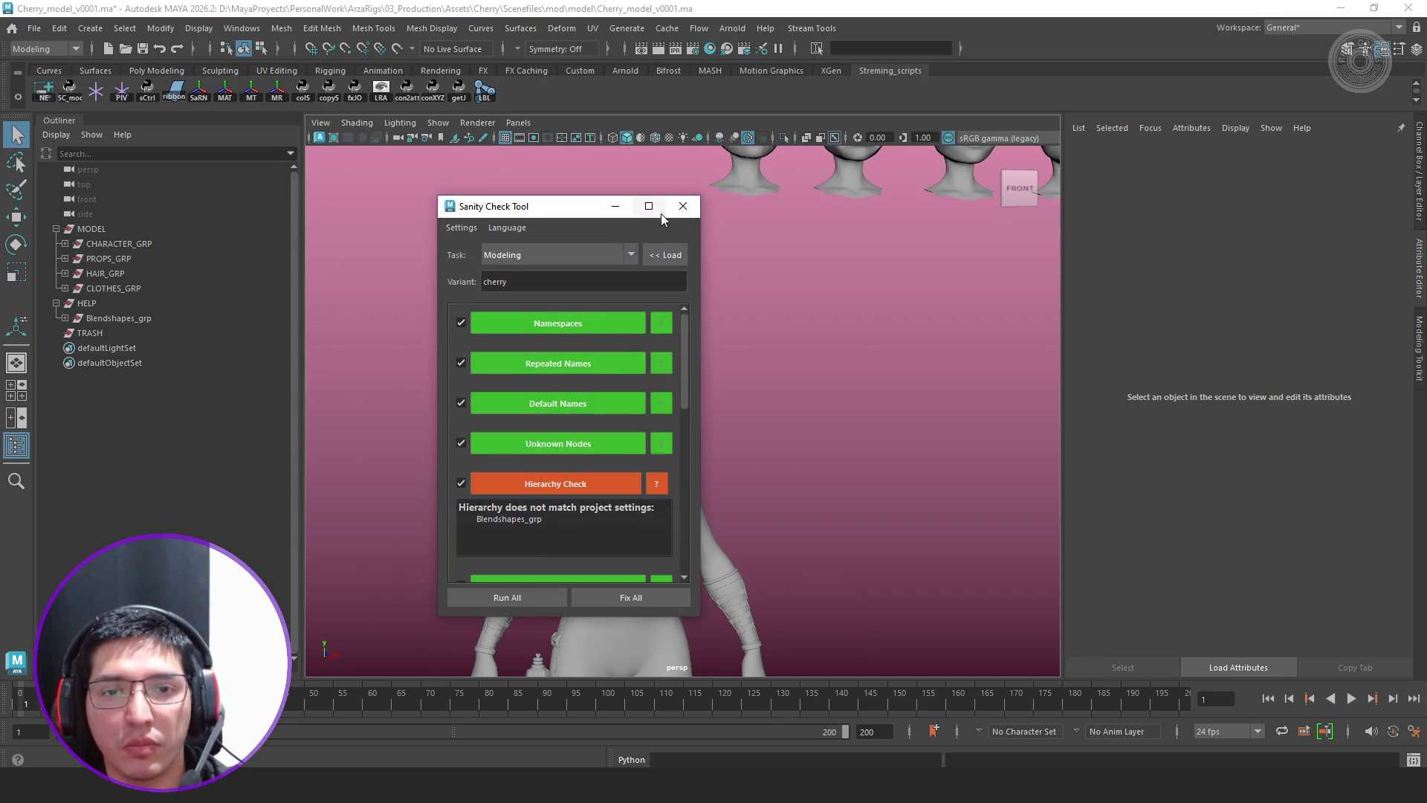
click(678, 198)
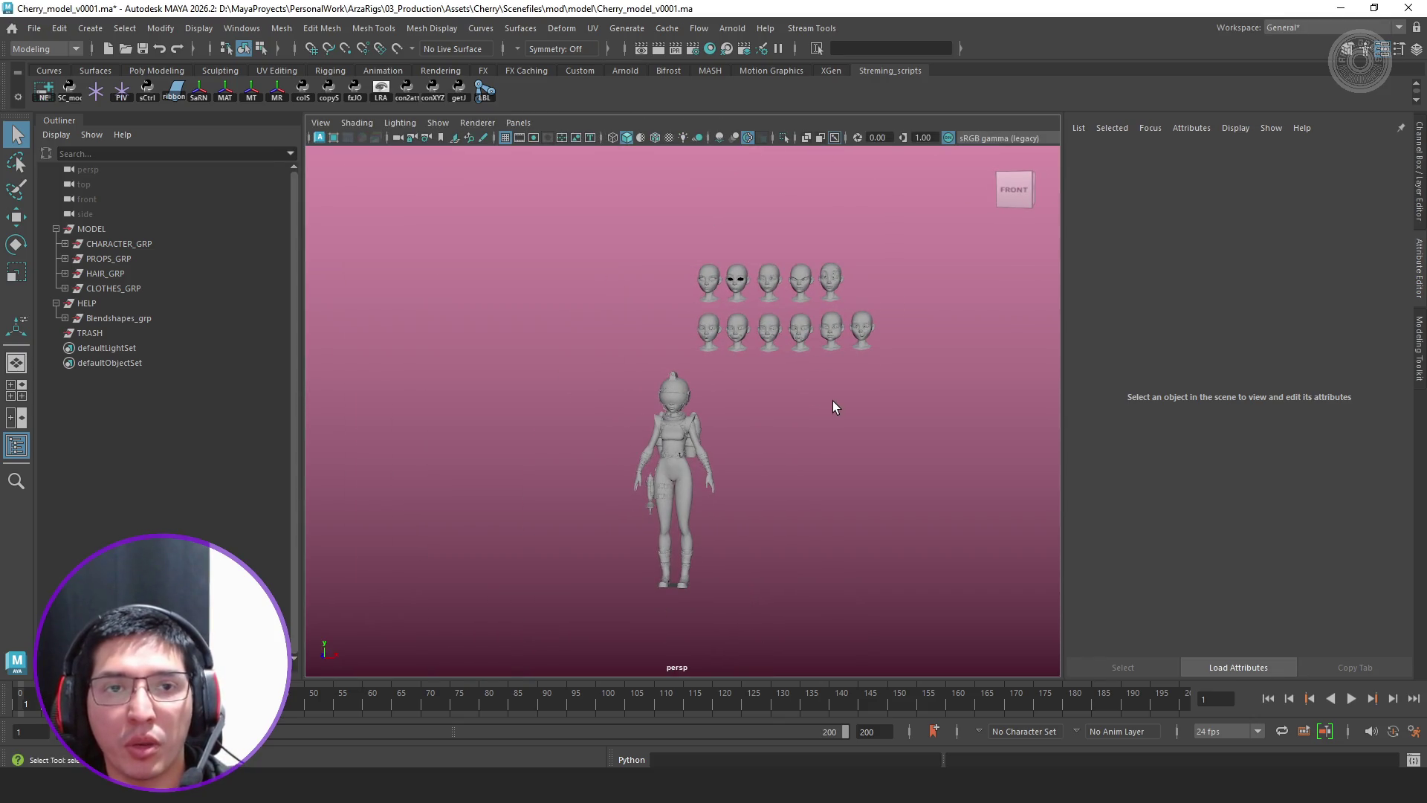
Save the scene as a new version named Cherry_model_v0002.ma
key(ctrl+shift+s)
key(End)
key(Left)
key(Left)
key(Left)
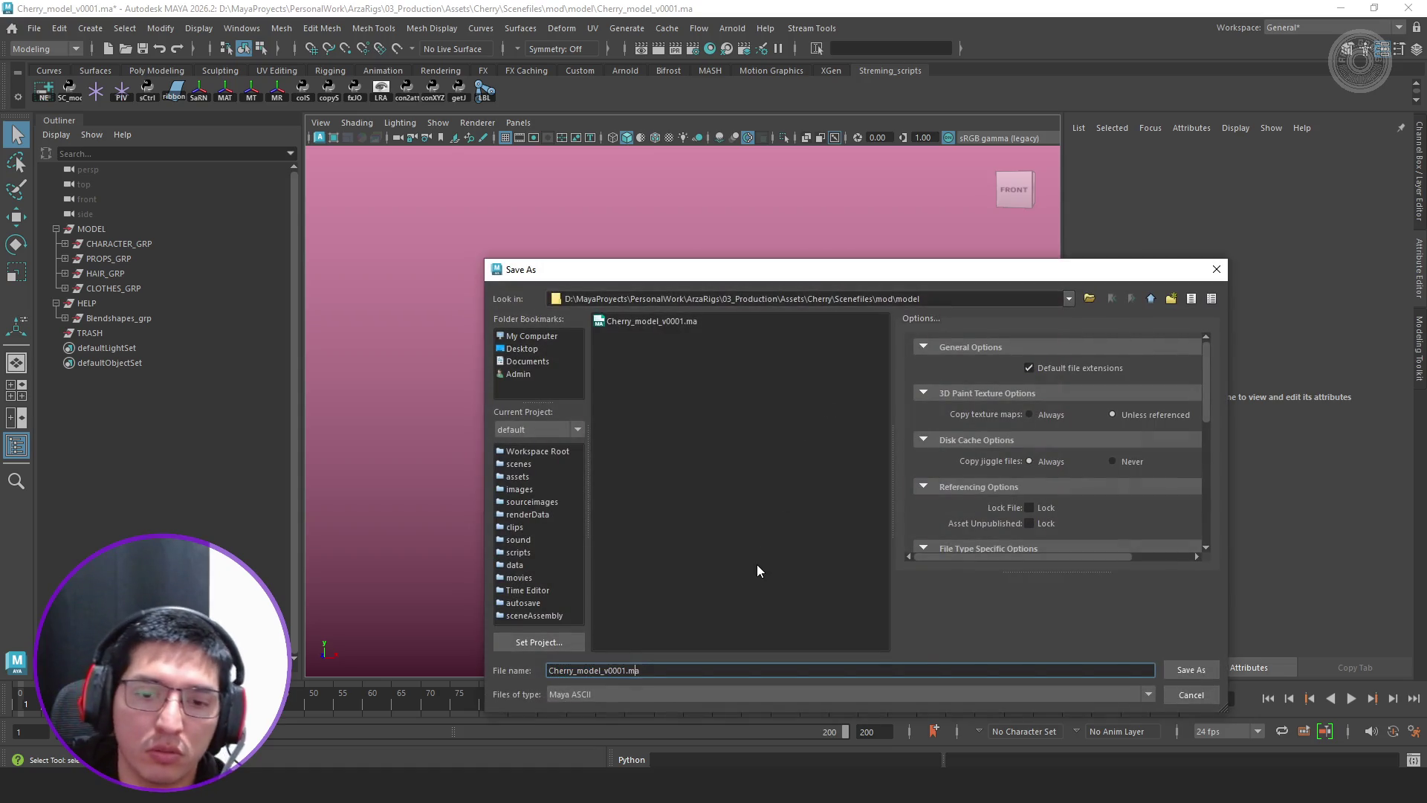
key(BackSpace)
text(2)
key(Return)
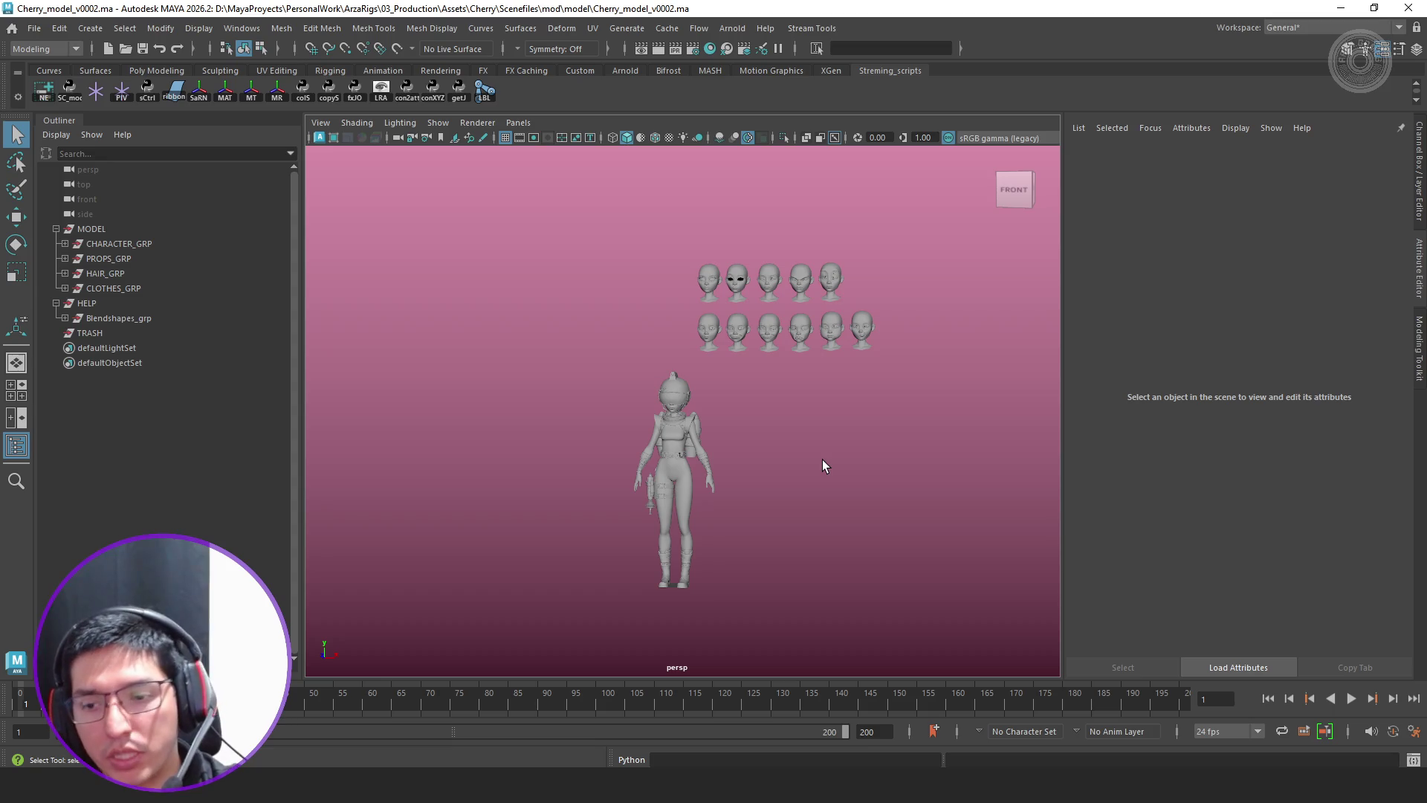
key(3)
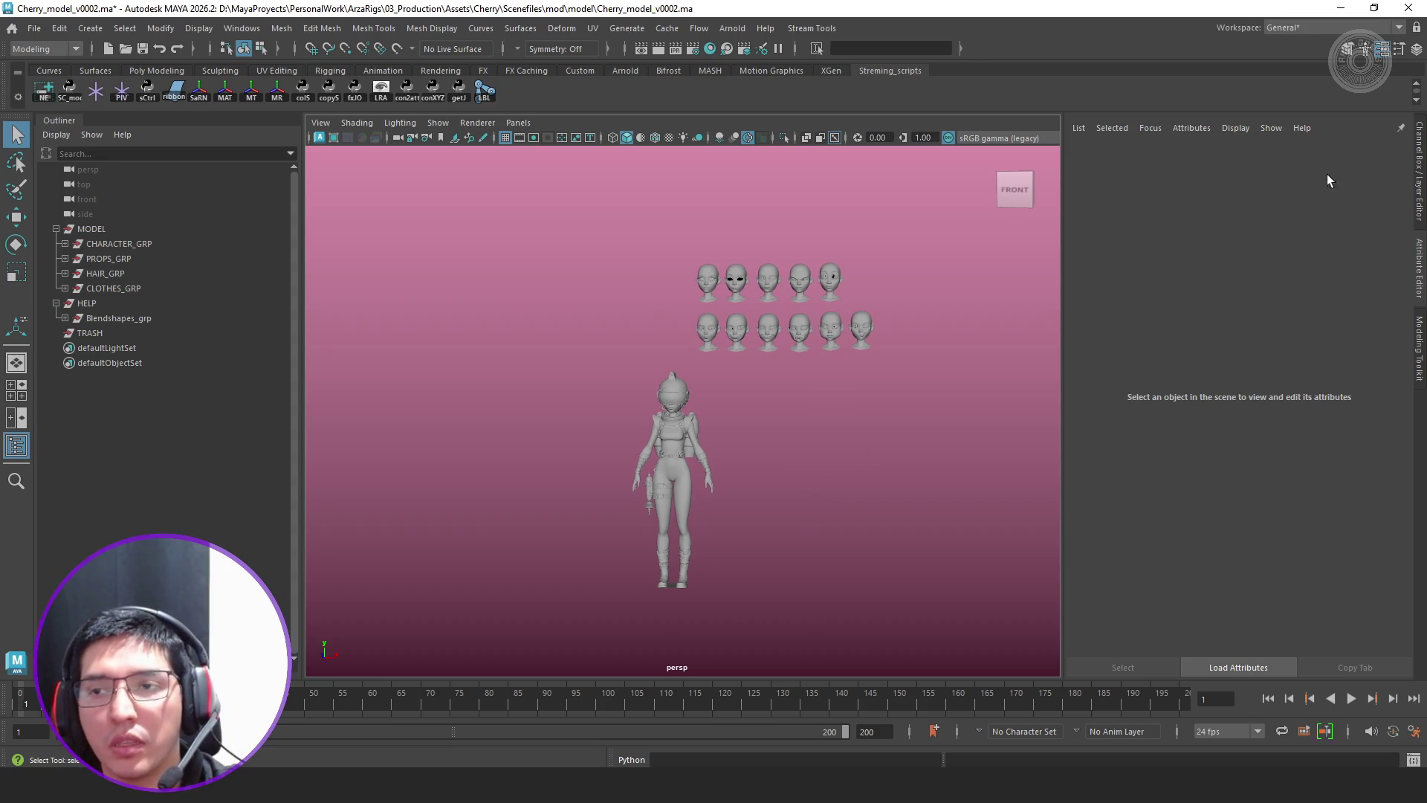
Orbit slightly around the smoothed Cherry character
alt+drag(867, 407, 880, 422)
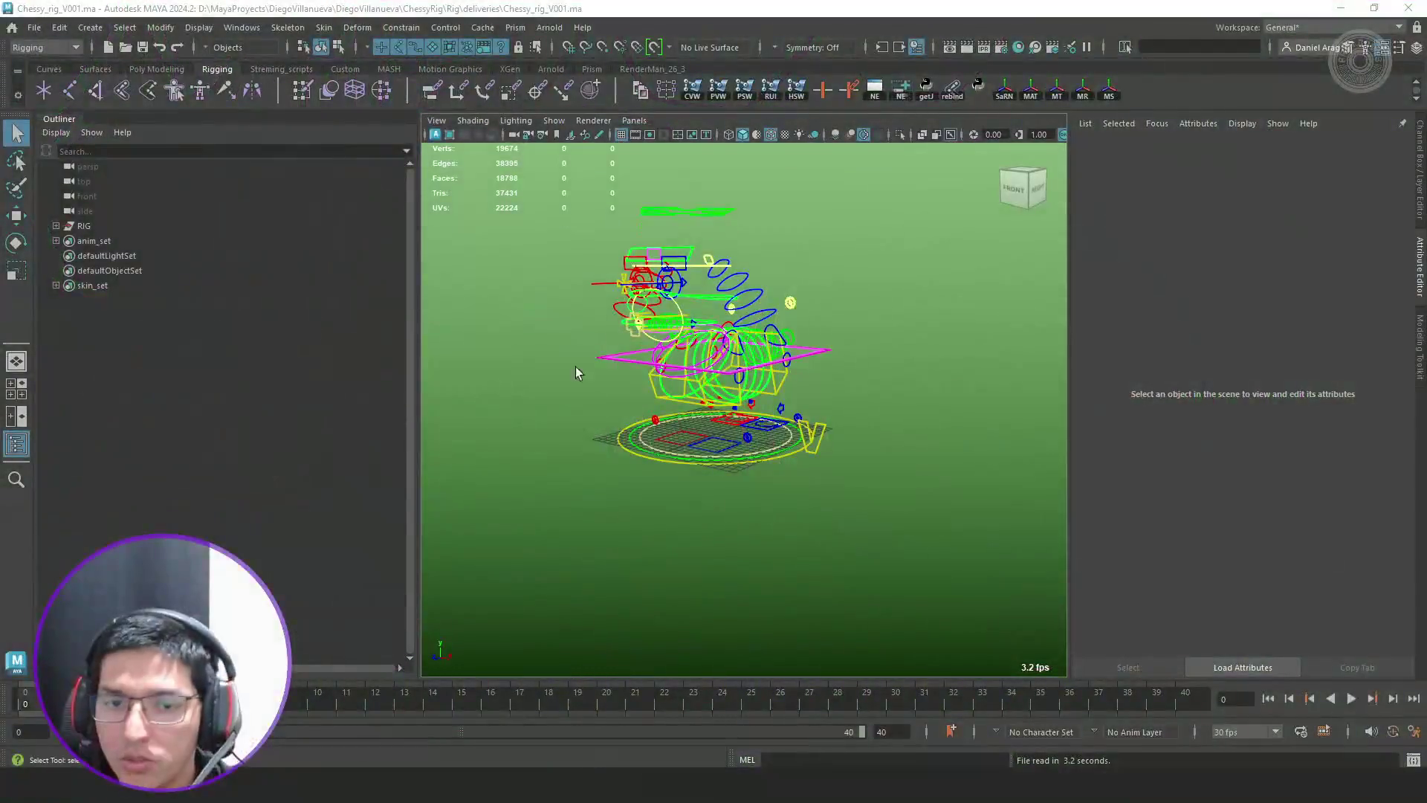
Select the root controls with the Channel Box shown and slide the whole rig along X
drag(414, 341, 259, 340)
scroll(809, 426, up, 3)
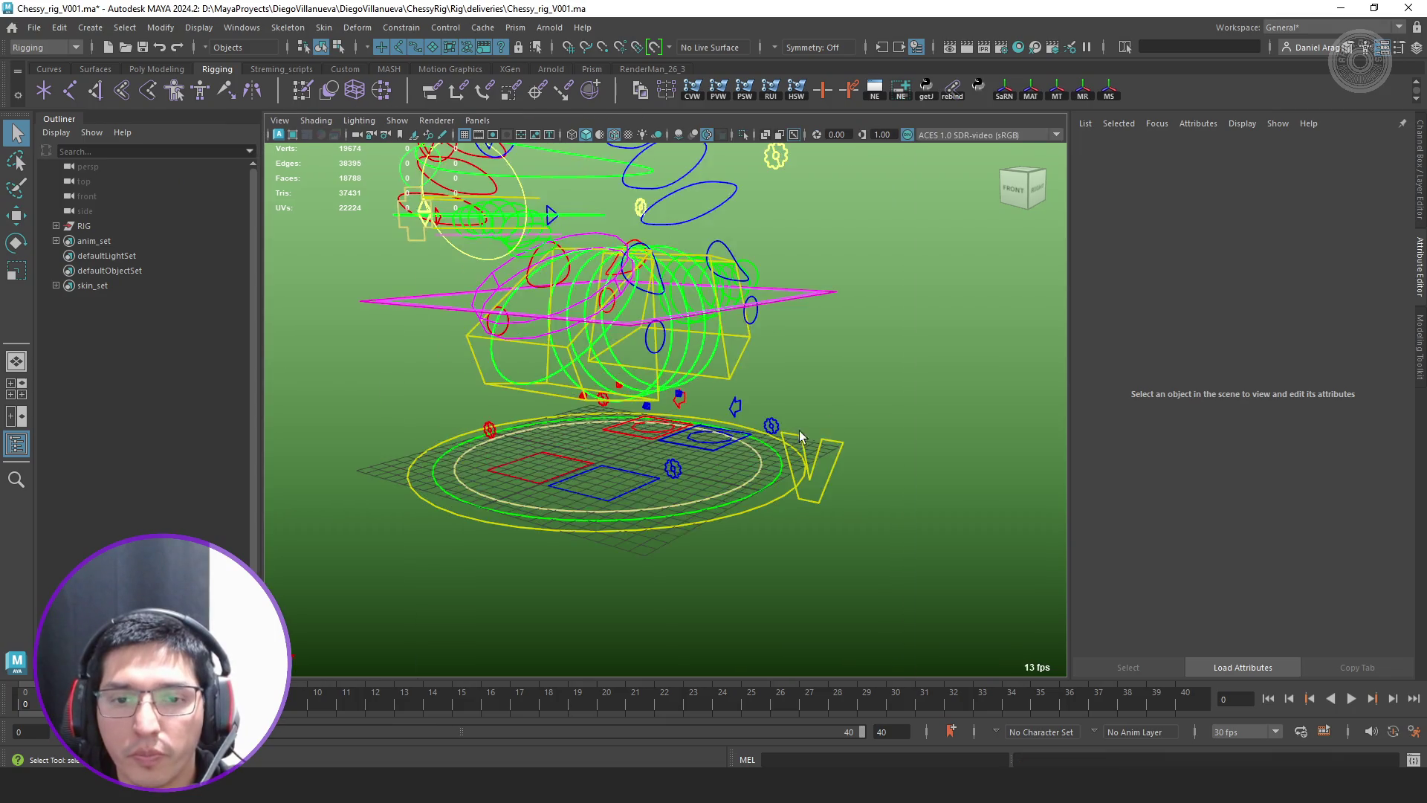
scroll(866, 433, up, 3)
click(866, 437)
mouse_move(861, 466)
alt+mouse_down()
mouse_move(981, 381)
mouse_move(860, 379)
mouse_move(802, 527)
mouse_move(823, 477)
mouse_move(600, 425)
alt+mouse_up()
click(982, 381)
key(ctrl+a)
click(842, 545)
click(772, 492)
key(w)
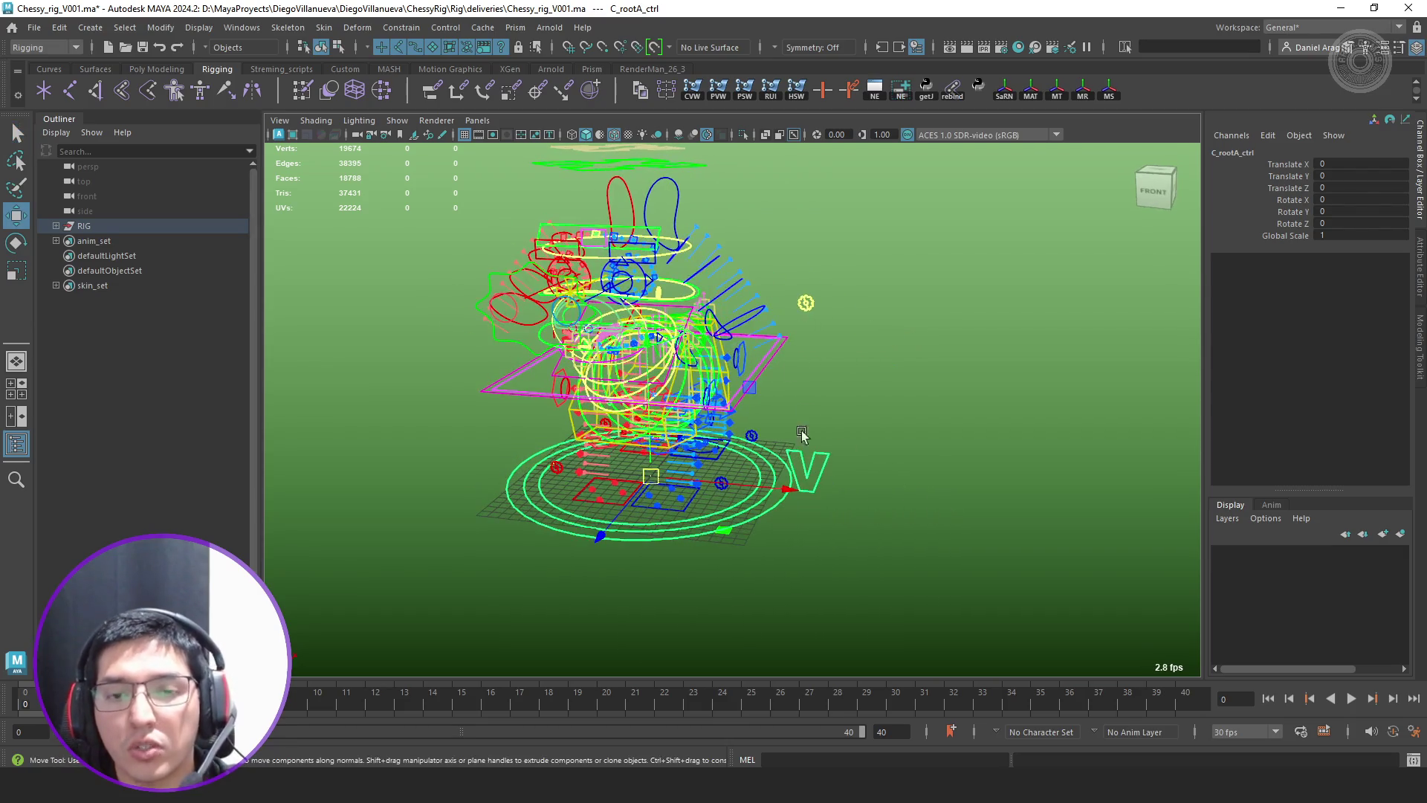
drag(774, 486, 1040, 487)
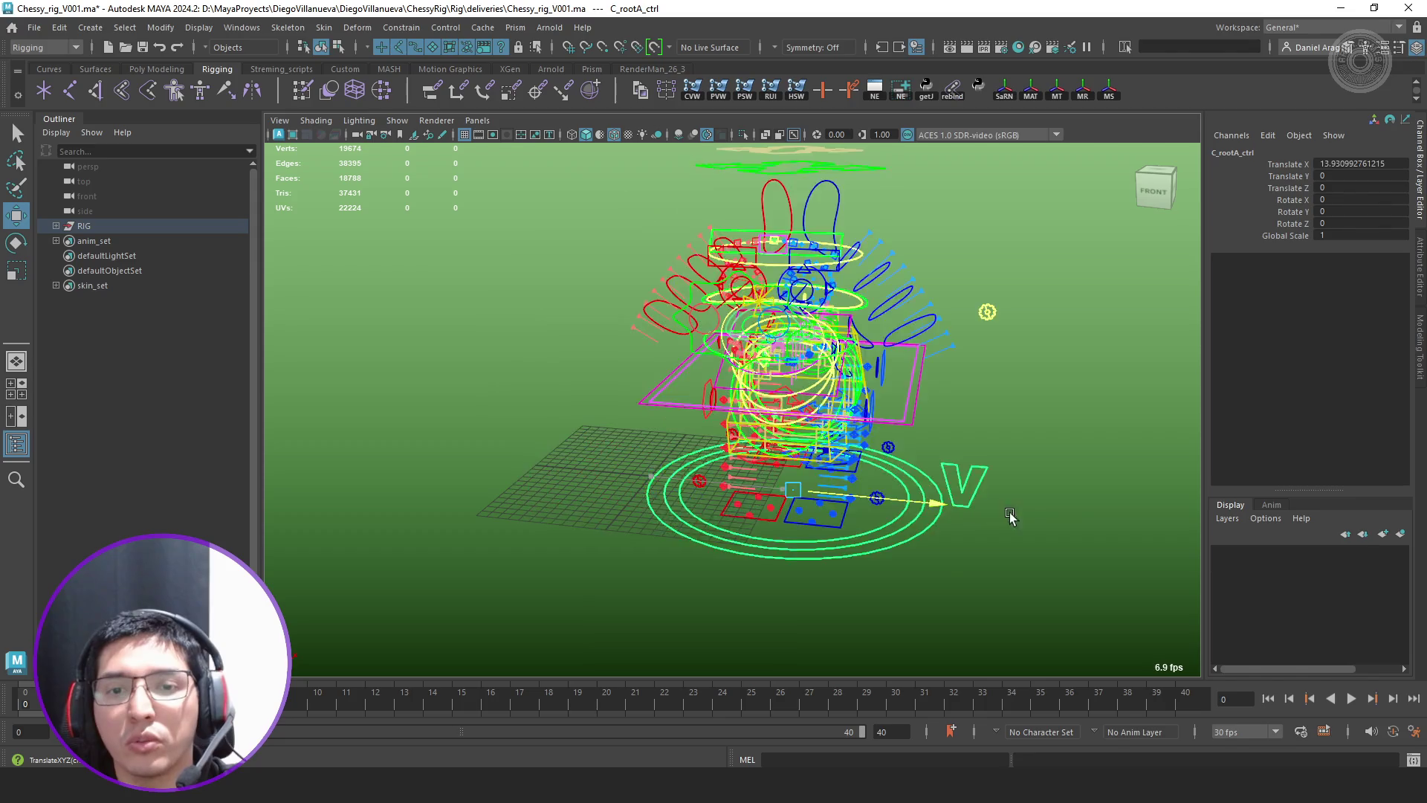
Test-move C_bodyA_ctrl, undo it, and set Spine Follow to cog on the spine switcher
mouse_move(954, 451)
alt+mouse_down()
mouse_move(810, 440)
mouse_move(664, 320)
alt+mouse_up()
click(810, 440)
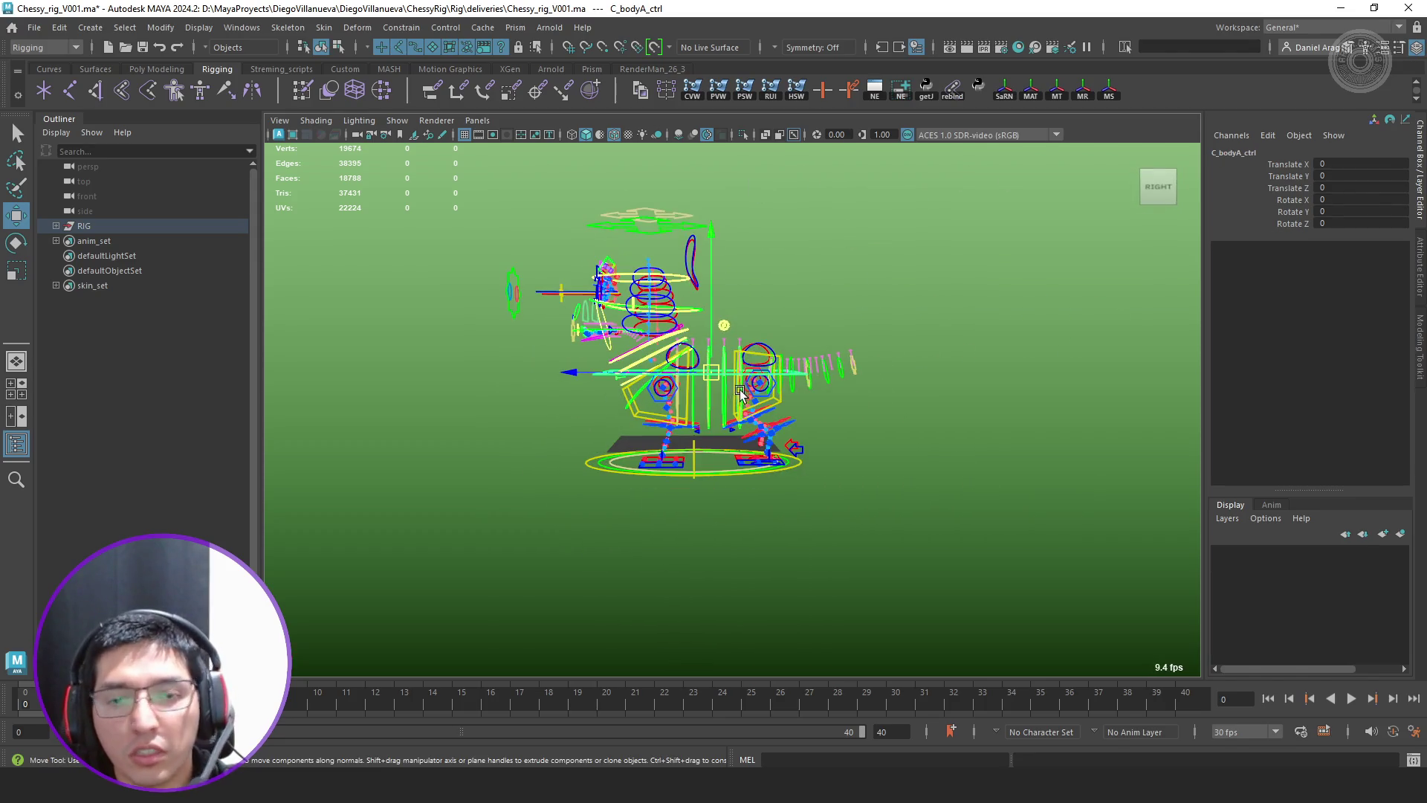
mouse_move(608, 262)
mouse_down()
mouse_move(585, 235)
mouse_move(625, 272)
mouse_up()
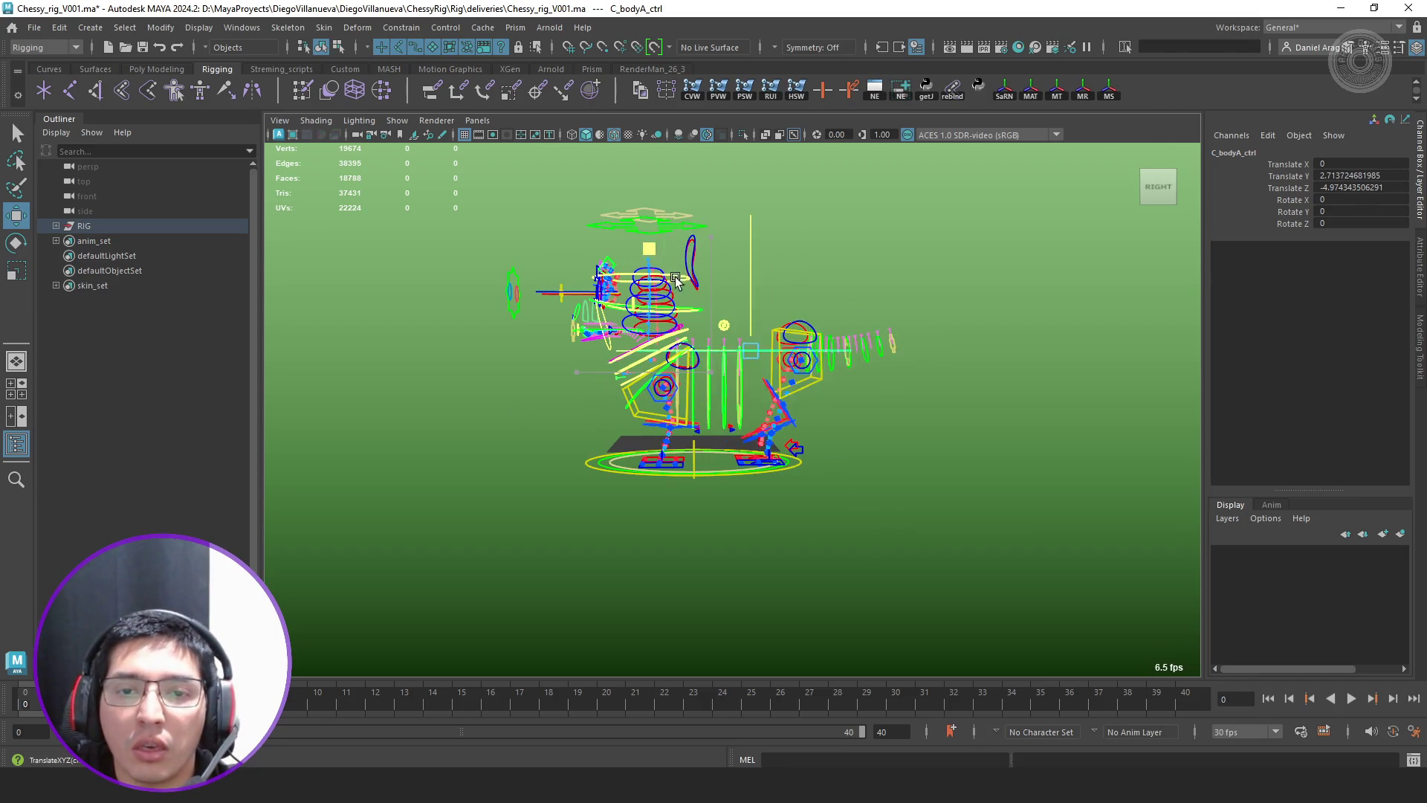
key(ctrl+z)
scroll(745, 307, up, 3)
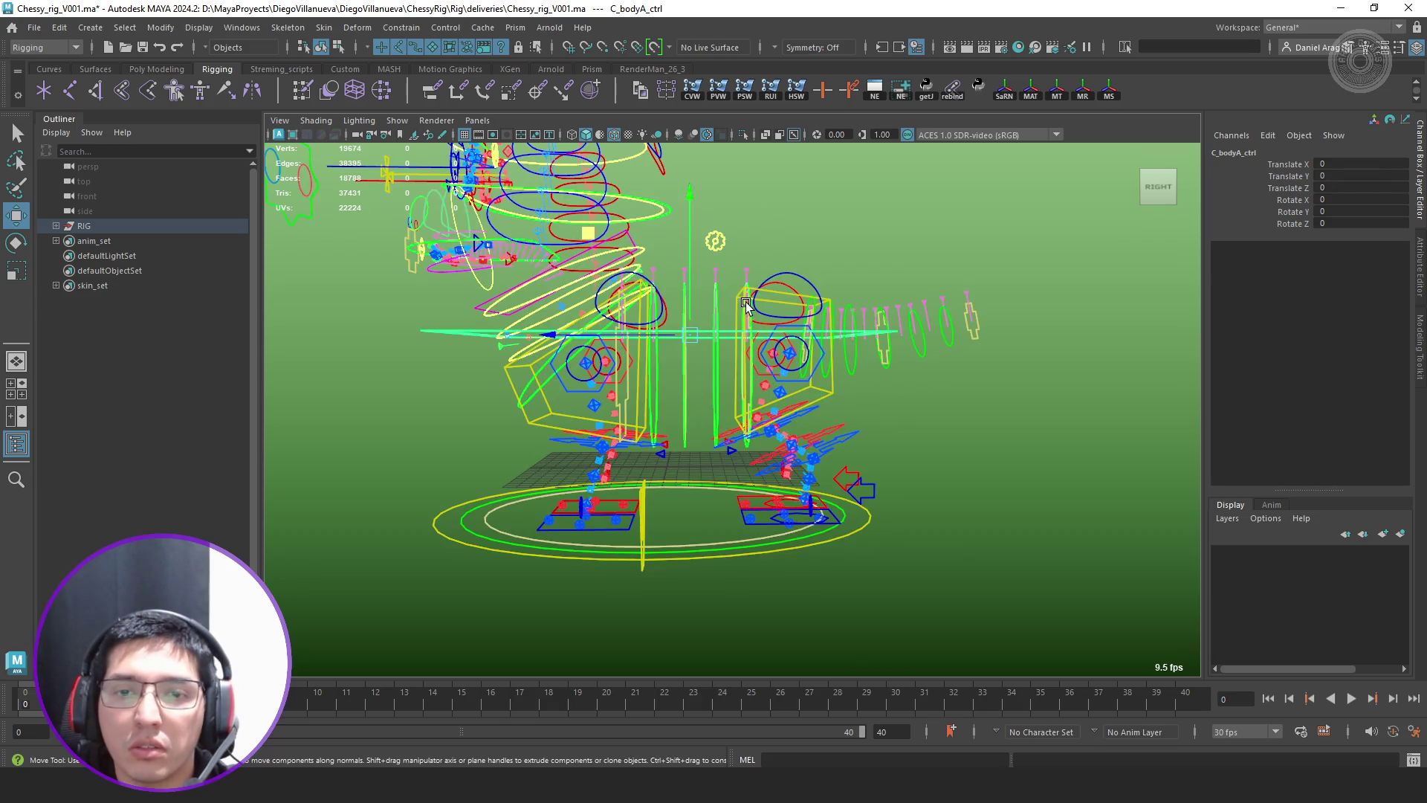
click(717, 241)
click(1342, 176)
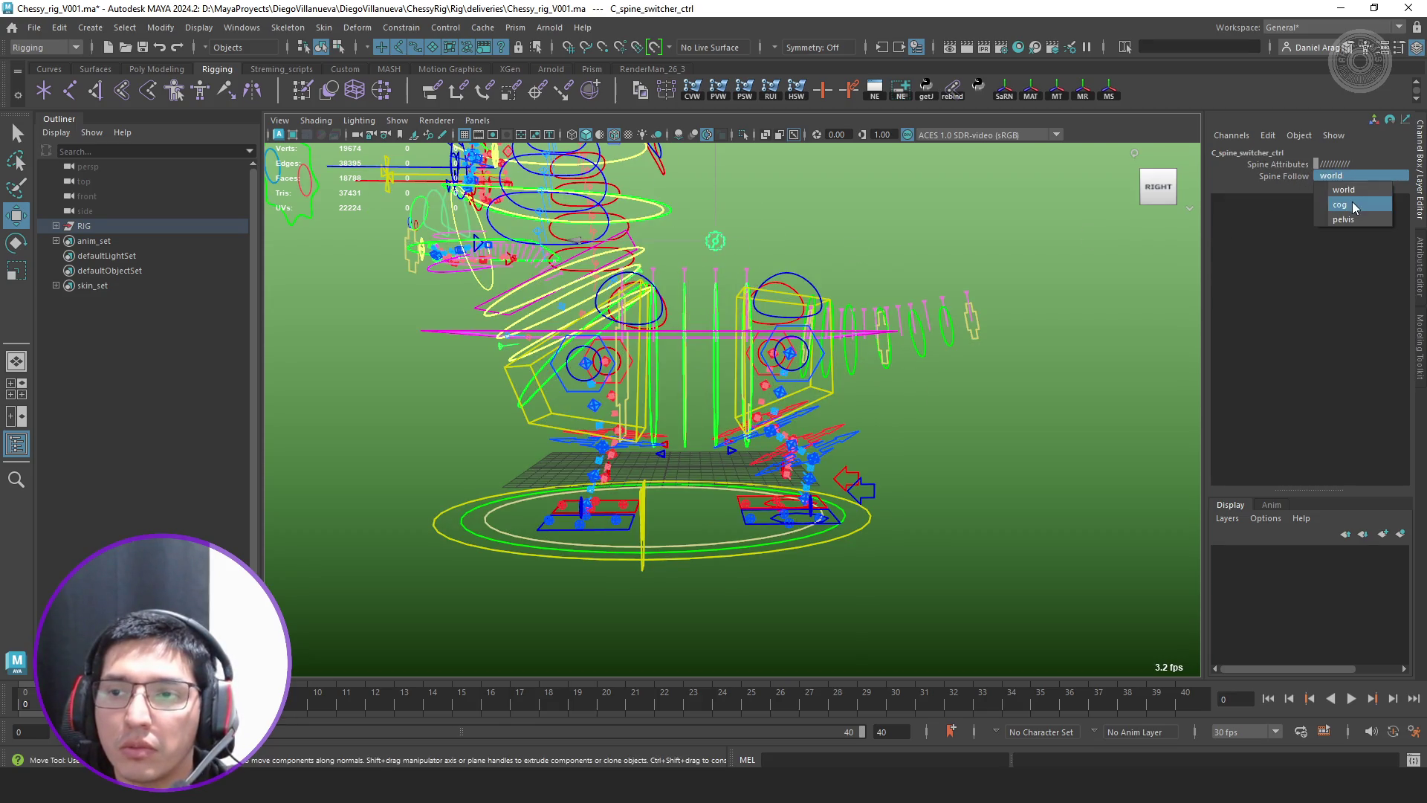
click(1353, 204)
Move C_bodyA_ctrl up, back, down and sideways to test the upper body, then deselect
mouse_move(909, 296)
alt+mouse_down()
mouse_move(925, 401)
mouse_move(827, 332)
alt+mouse_up()
click(933, 398)
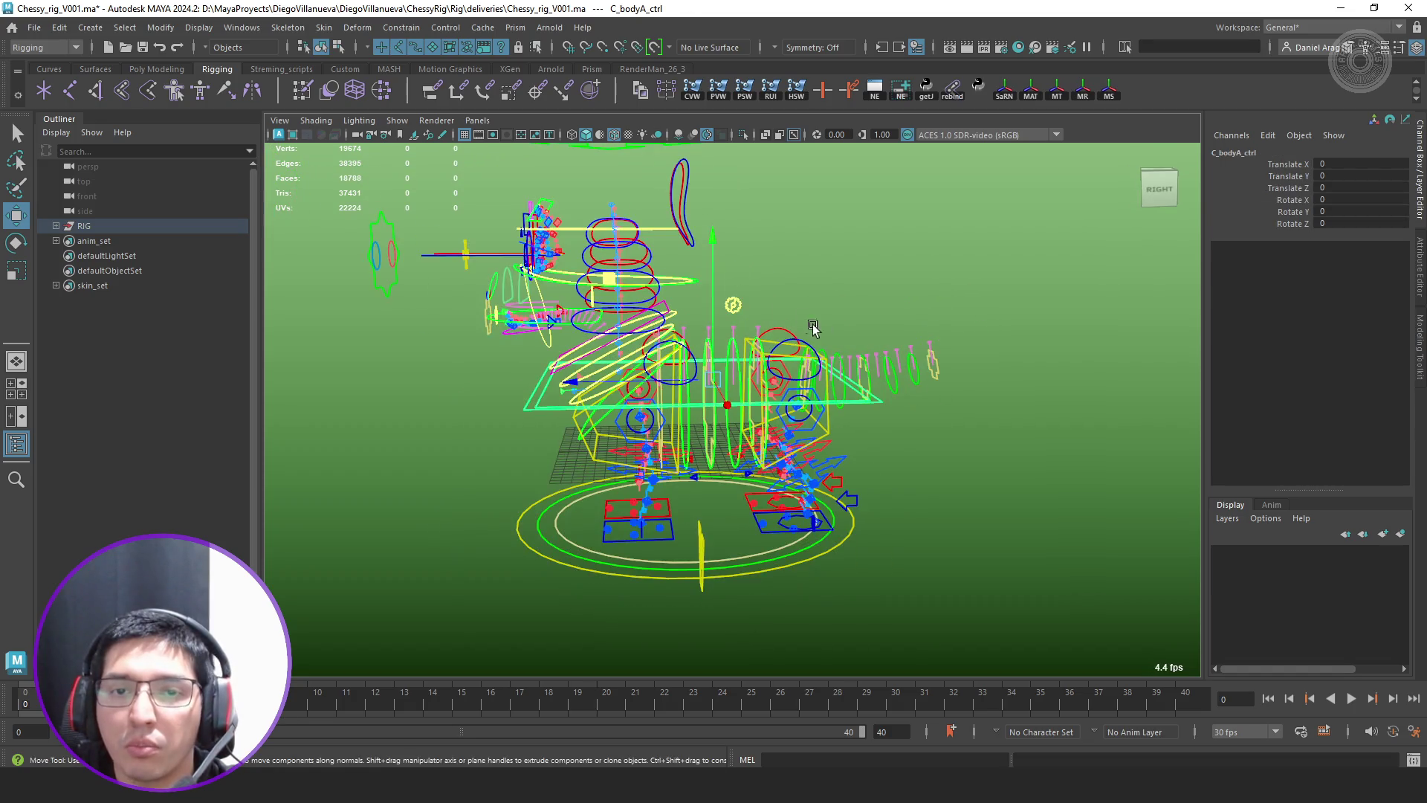
mouse_move(612, 281)
middle_down()
mouse_move(631, 248)
mouse_move(634, 297)
mouse_move(561, 266)
middle_up()
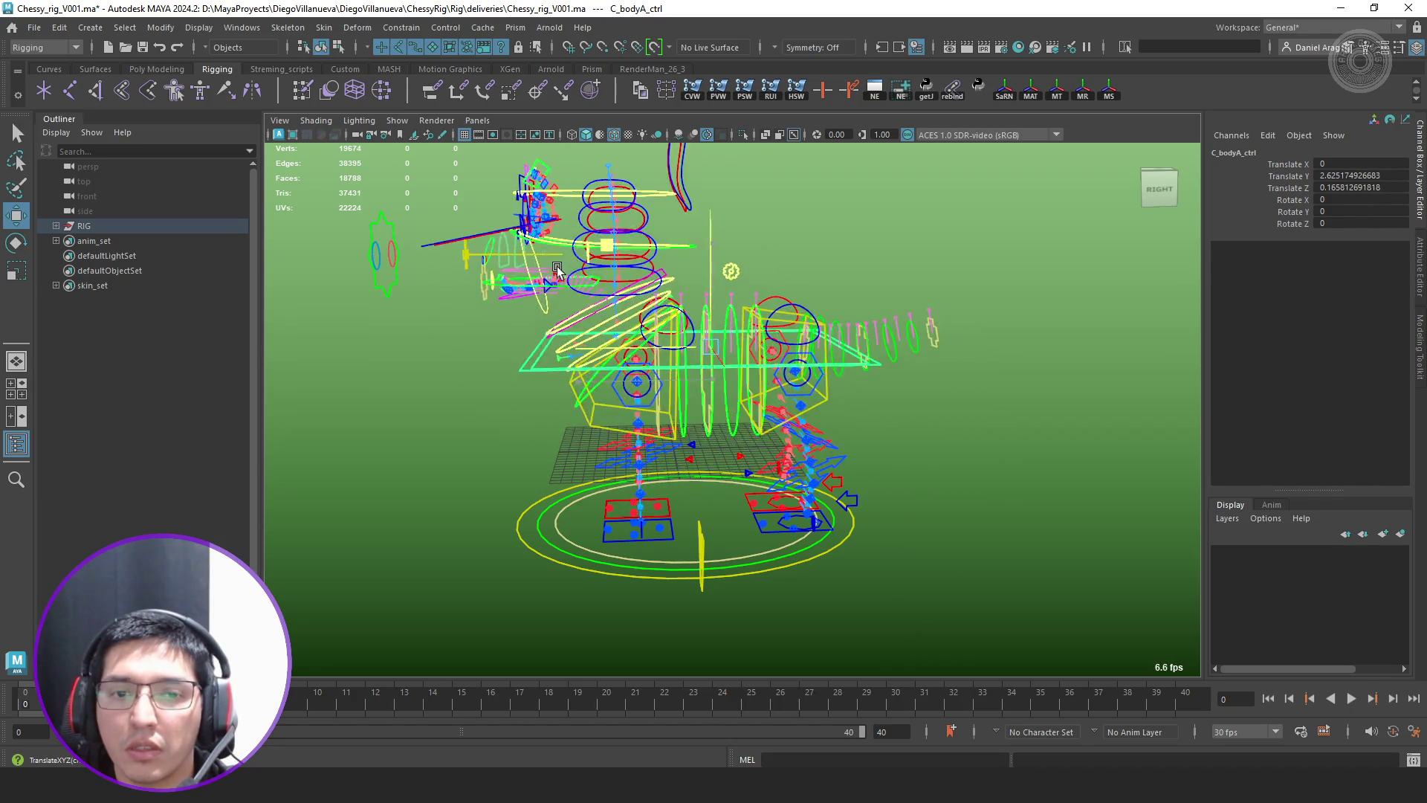
middle_drag(560, 266, 723, 323)
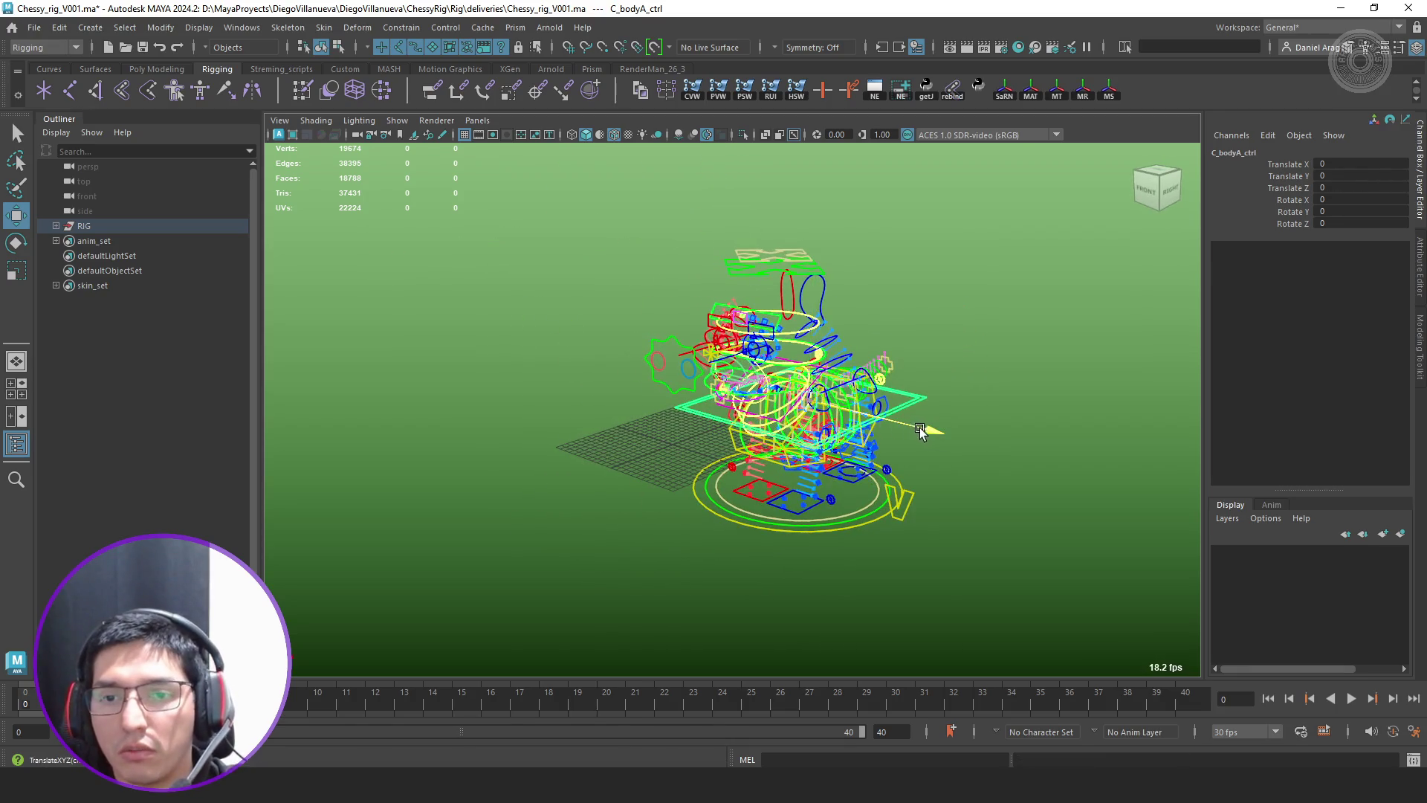
middle_drag(814, 412, 959, 436)
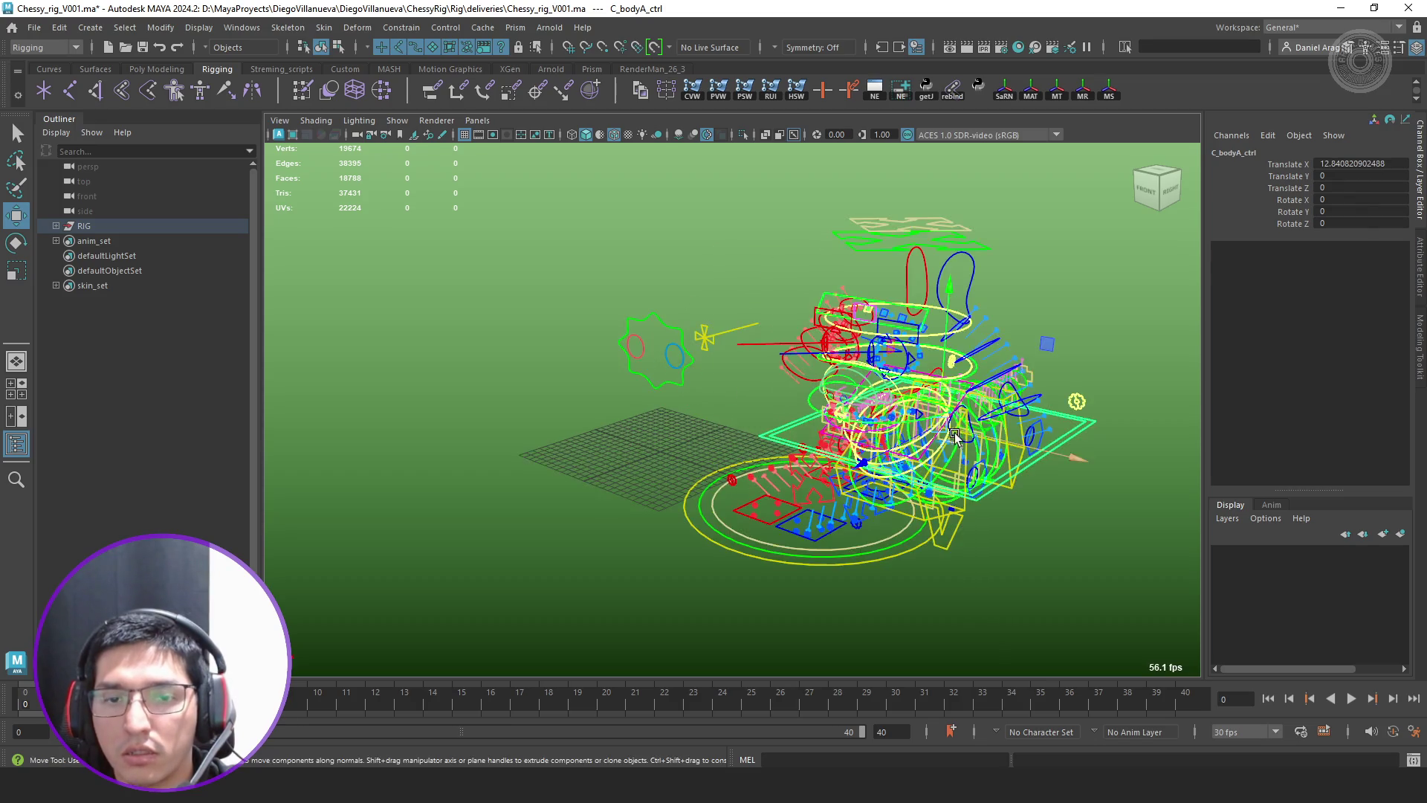
click(714, 335)
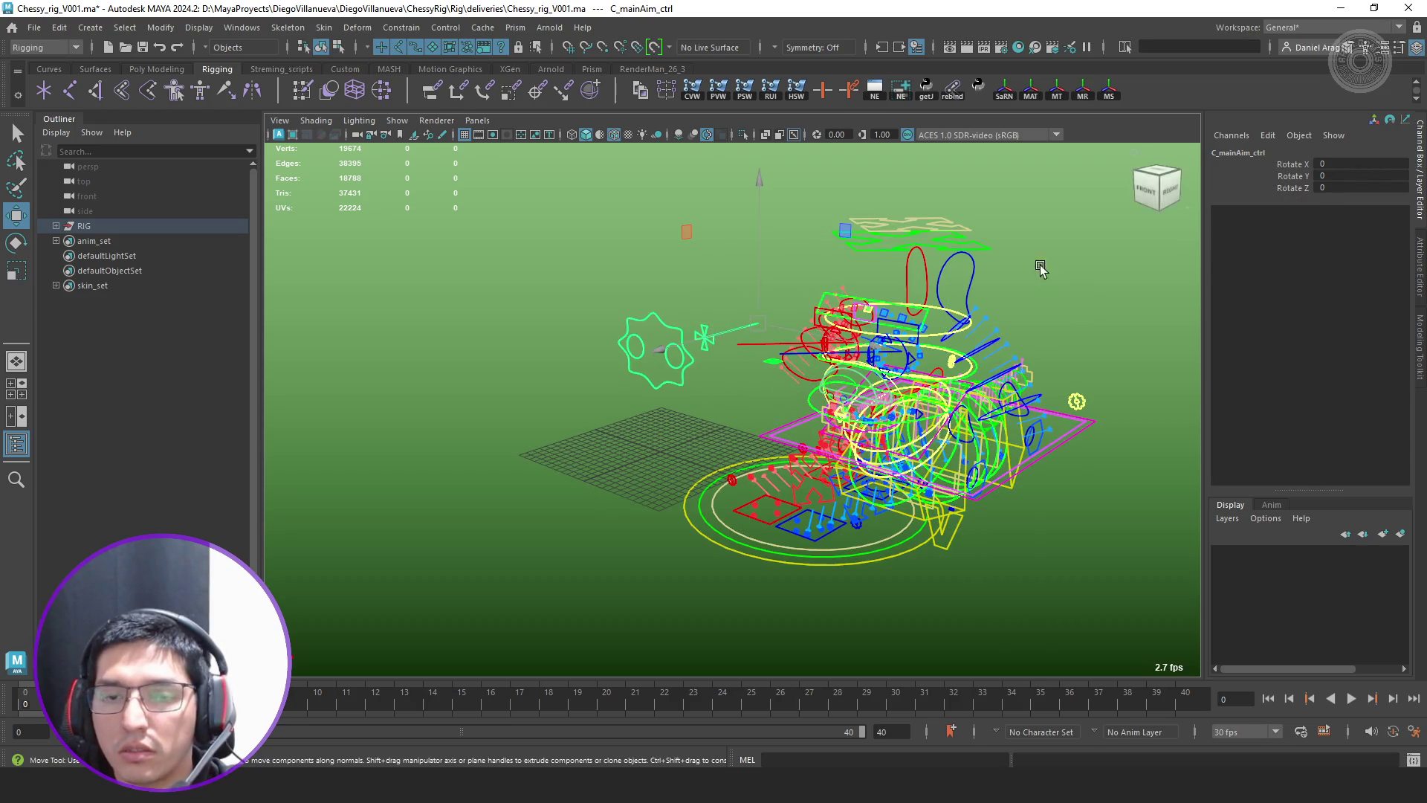
Set Eye Aim Follow to head on C_head_switcher_ctrl
click(655, 339)
click(673, 322)
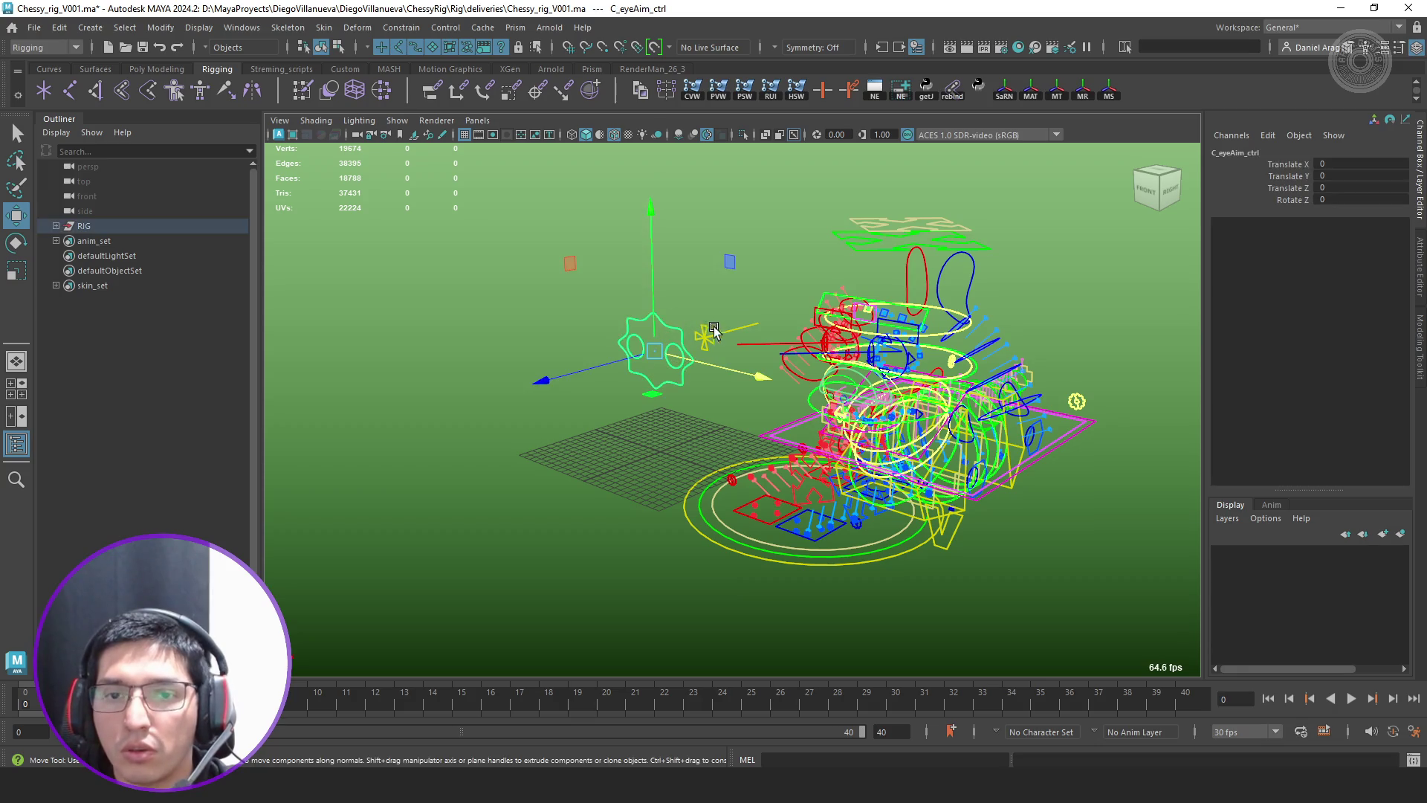
click(1077, 402)
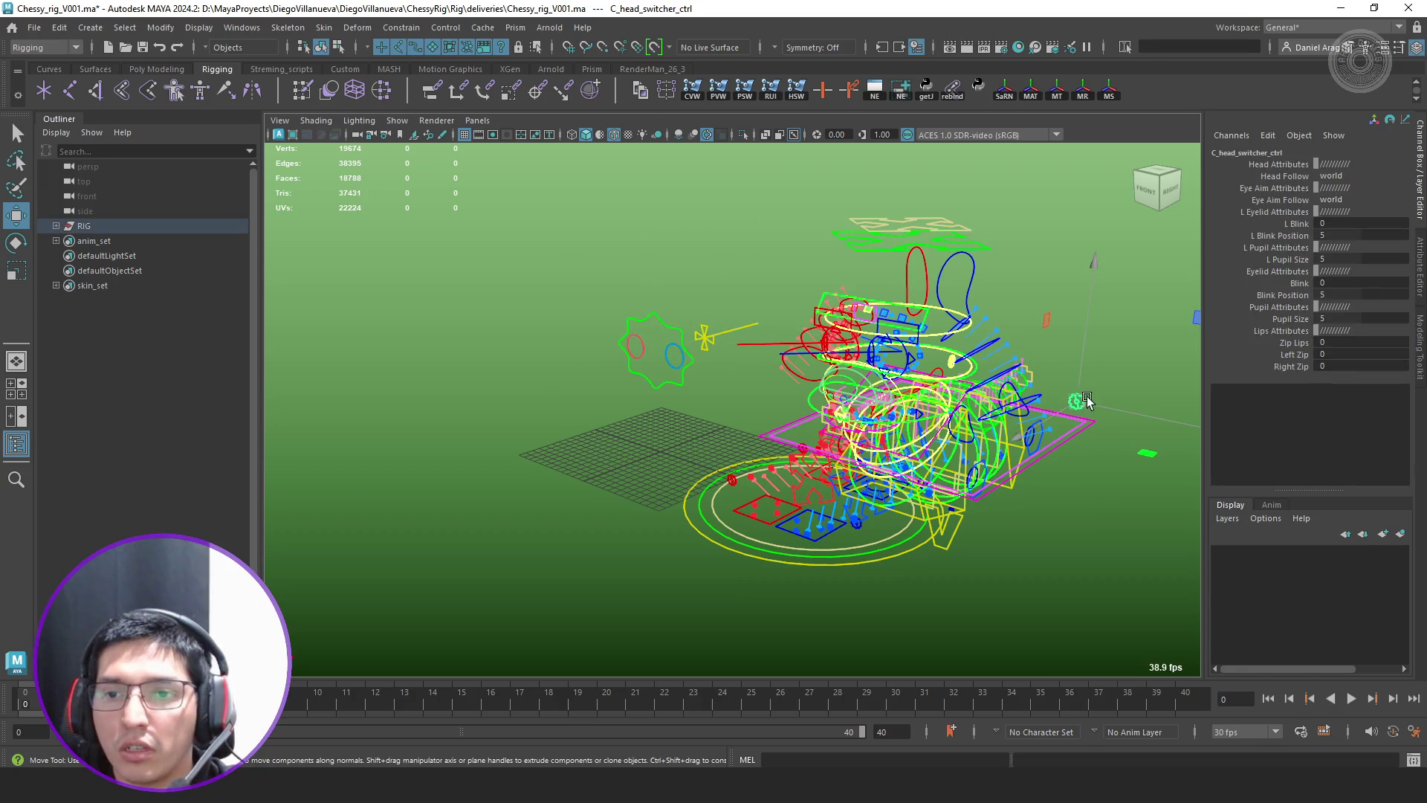
click(1334, 200)
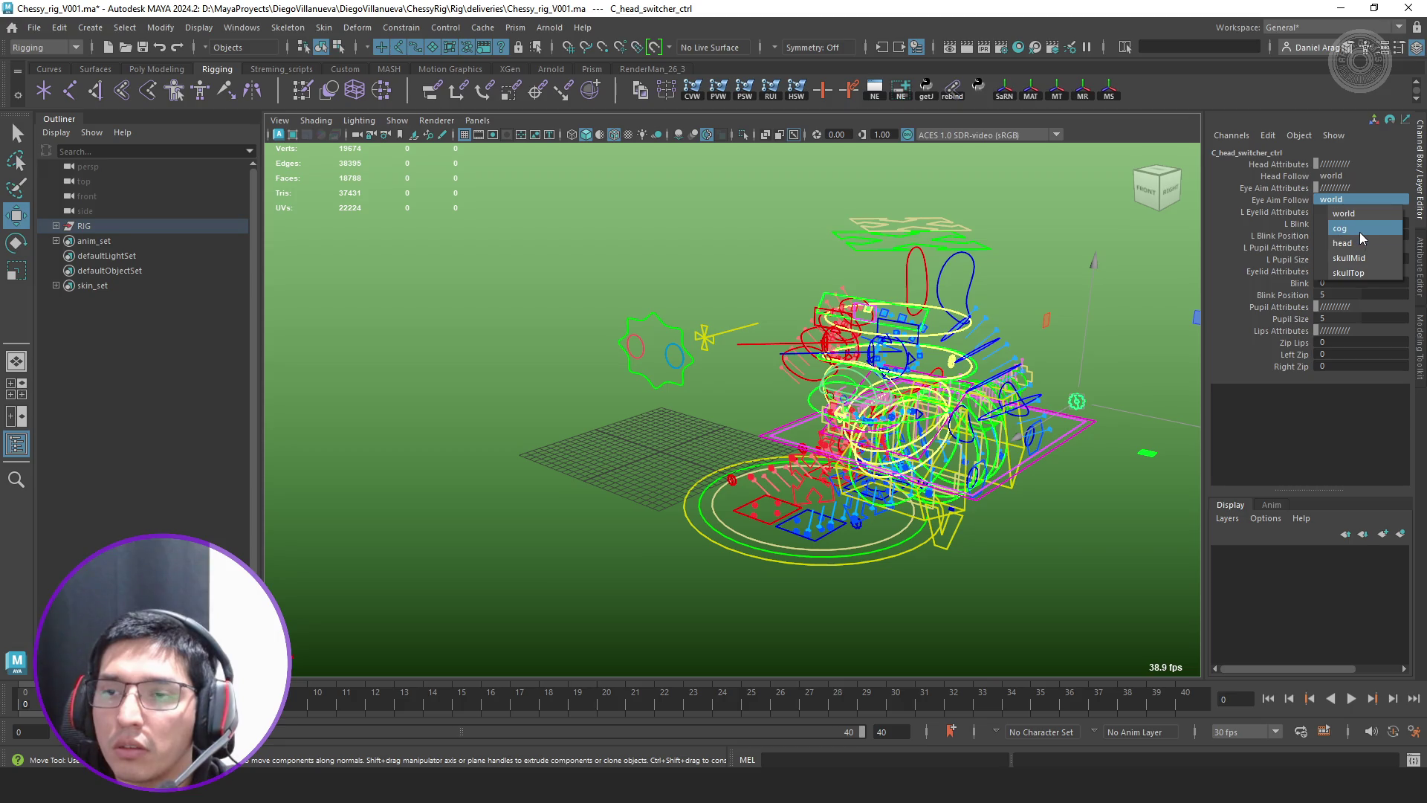
click(1350, 243)
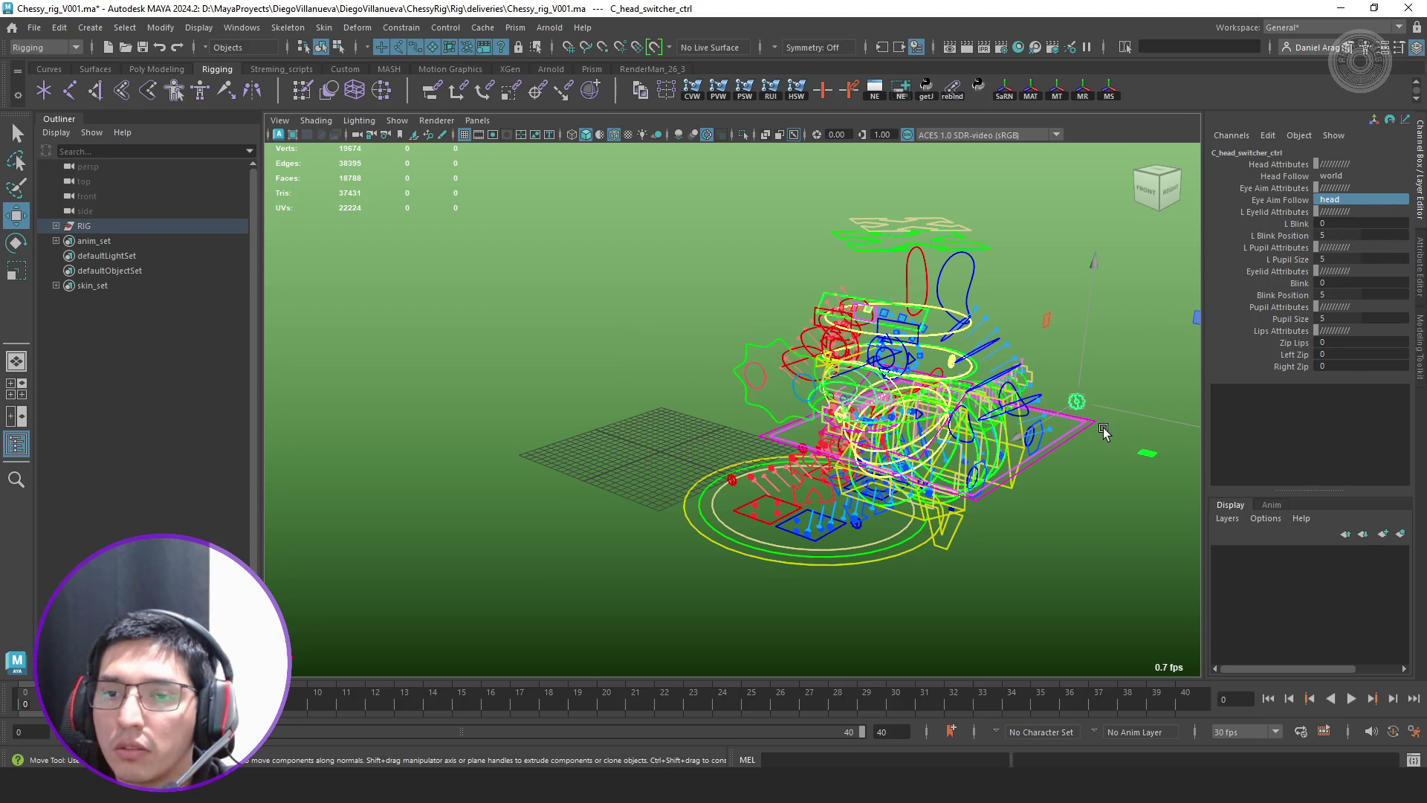
alt+drag(1107, 432, 987, 364)
click(945, 297)
Reset Translate X to 0 on C_bodyA_ctrl and C_rootA_ctrl
mouse_move(945, 298)
alt+mouse_down()
mouse_move(1001, 331)
mouse_move(965, 441)
alt+mouse_up()
click(1048, 423)
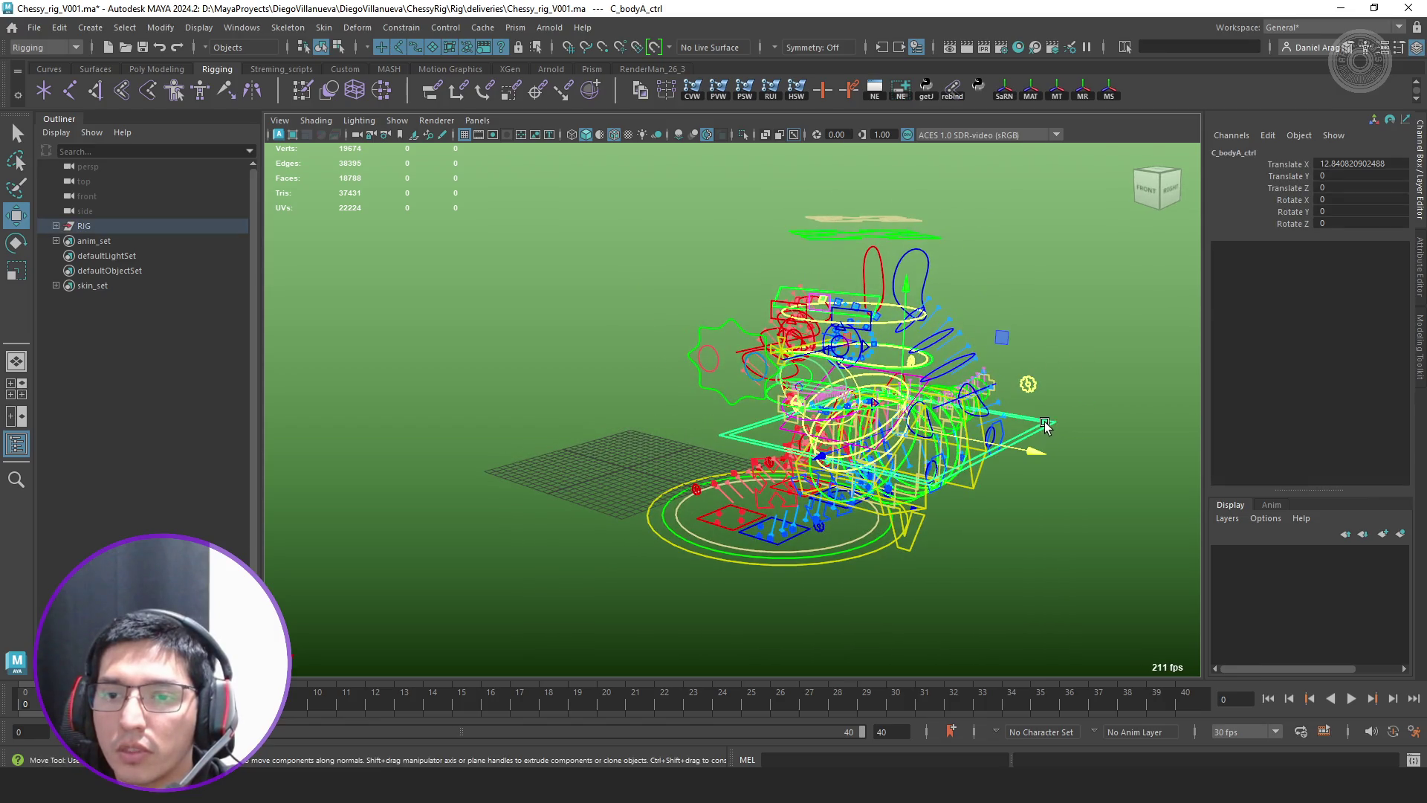
click(1350, 164)
text(0)
key(Return)
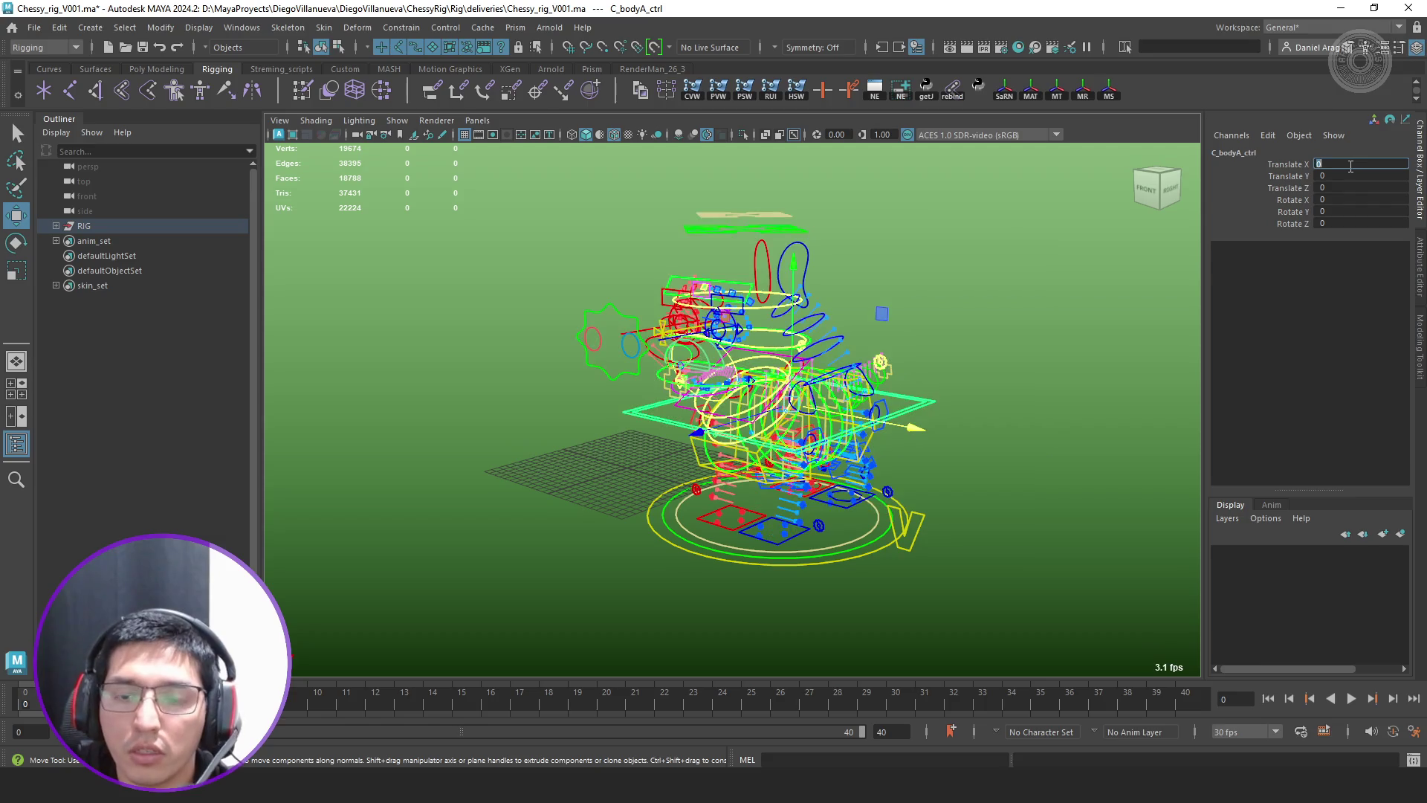
click(869, 533)
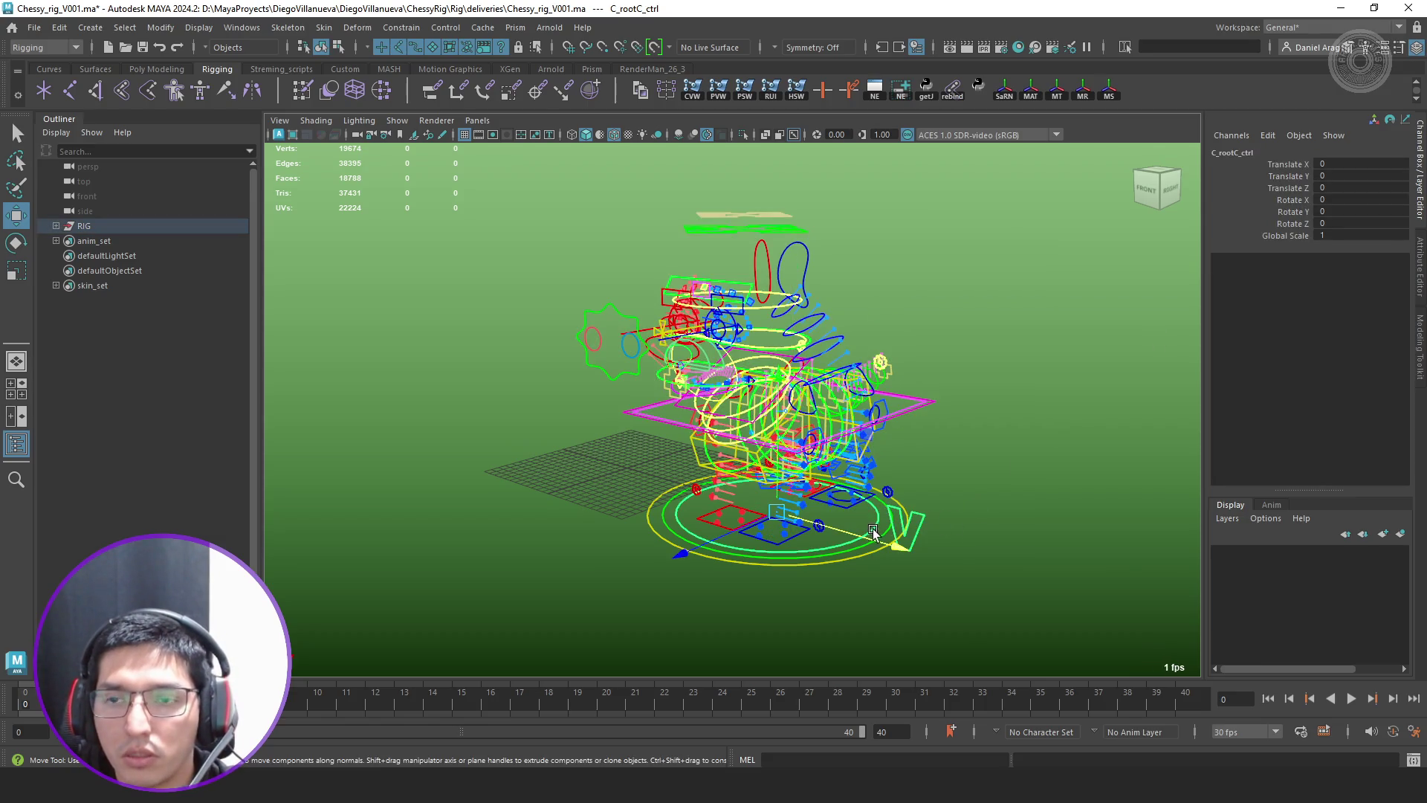
click(848, 567)
click(939, 514)
text(0)
key(Return)
scroll(845, 413, up, 3)
Reveal the root hierarchy in the Outliner and inspect C_root_mainJoints_grp, its C_root_jnt, and C_root_spaceHolders_grp
alt+drag(838, 439, 369, 317)
key(f)
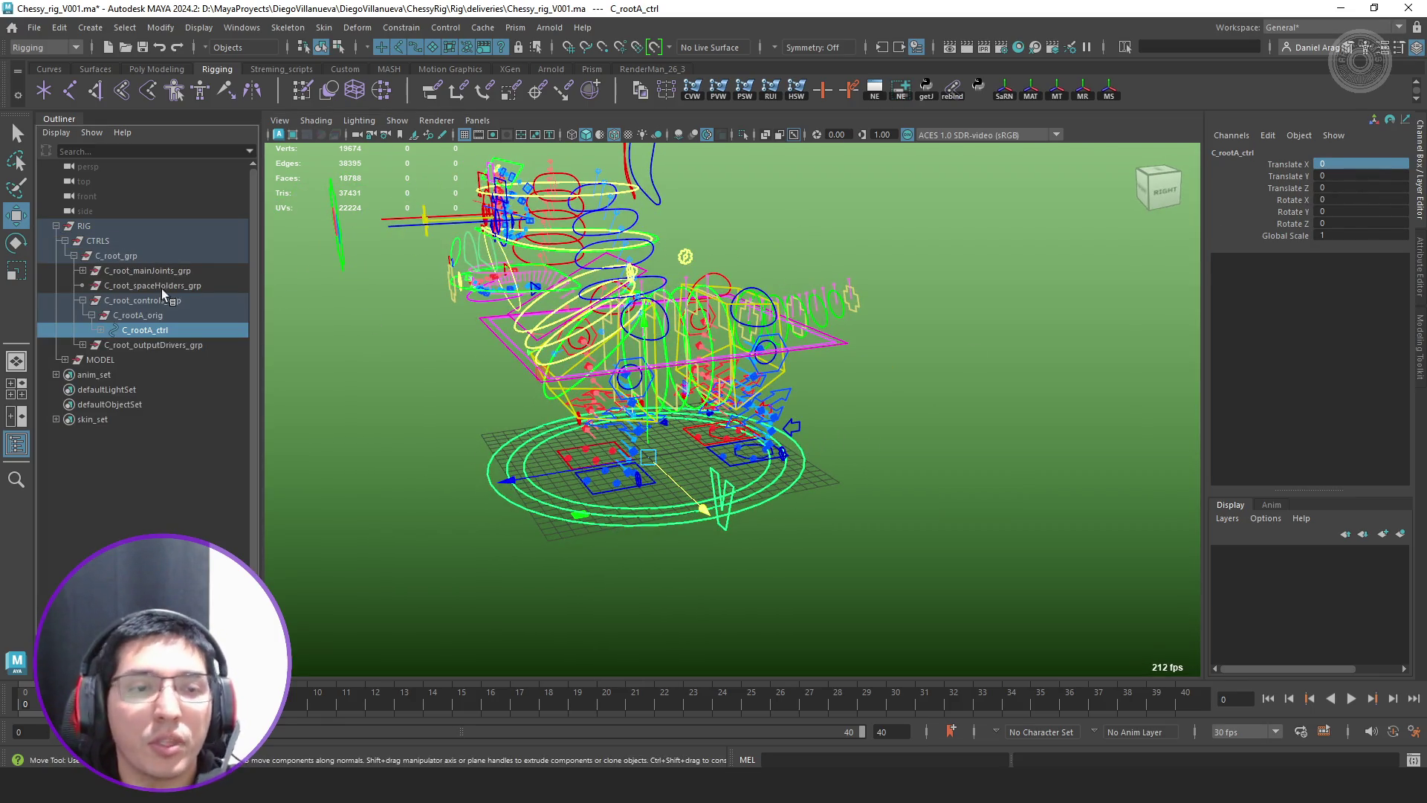
click(82, 301)
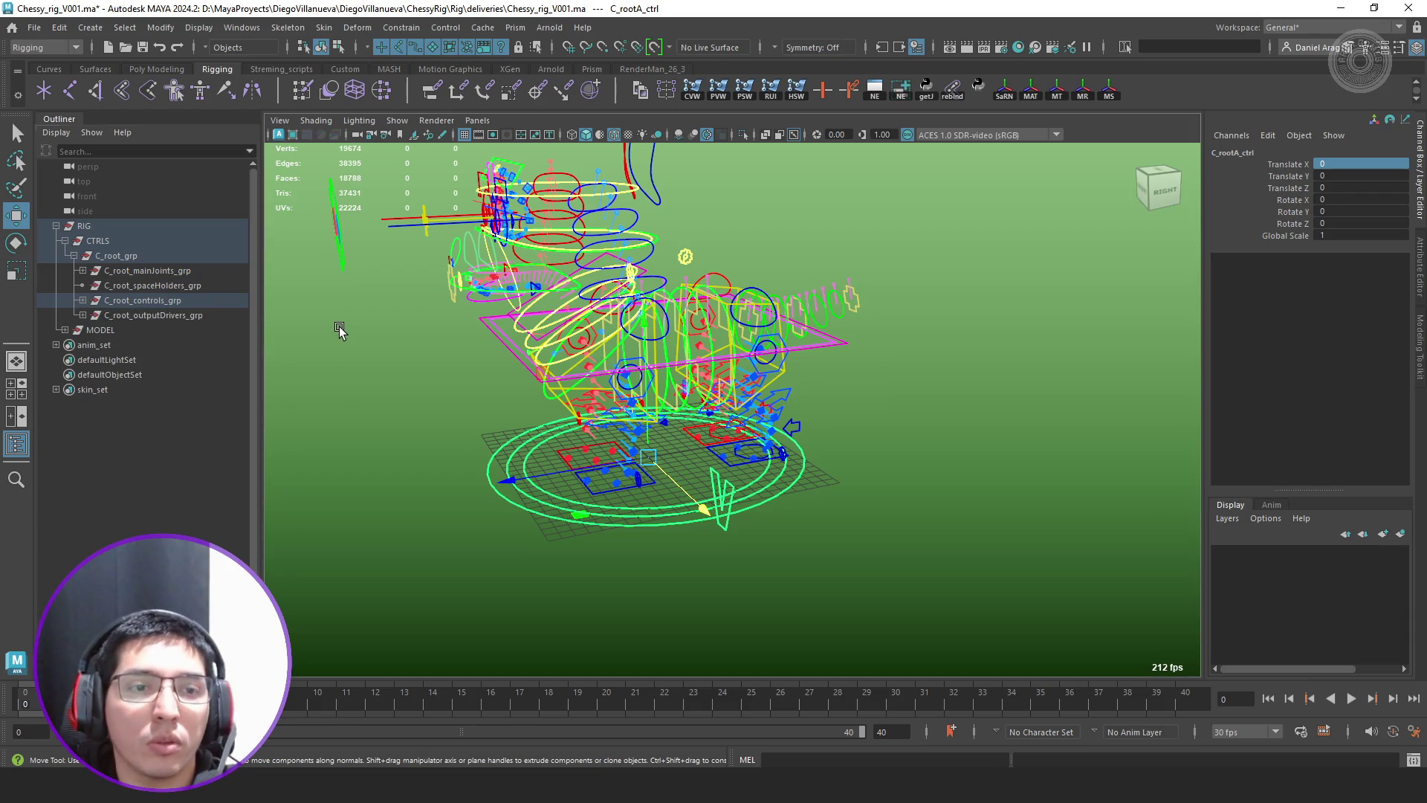
click(339, 326)
click(175, 273)
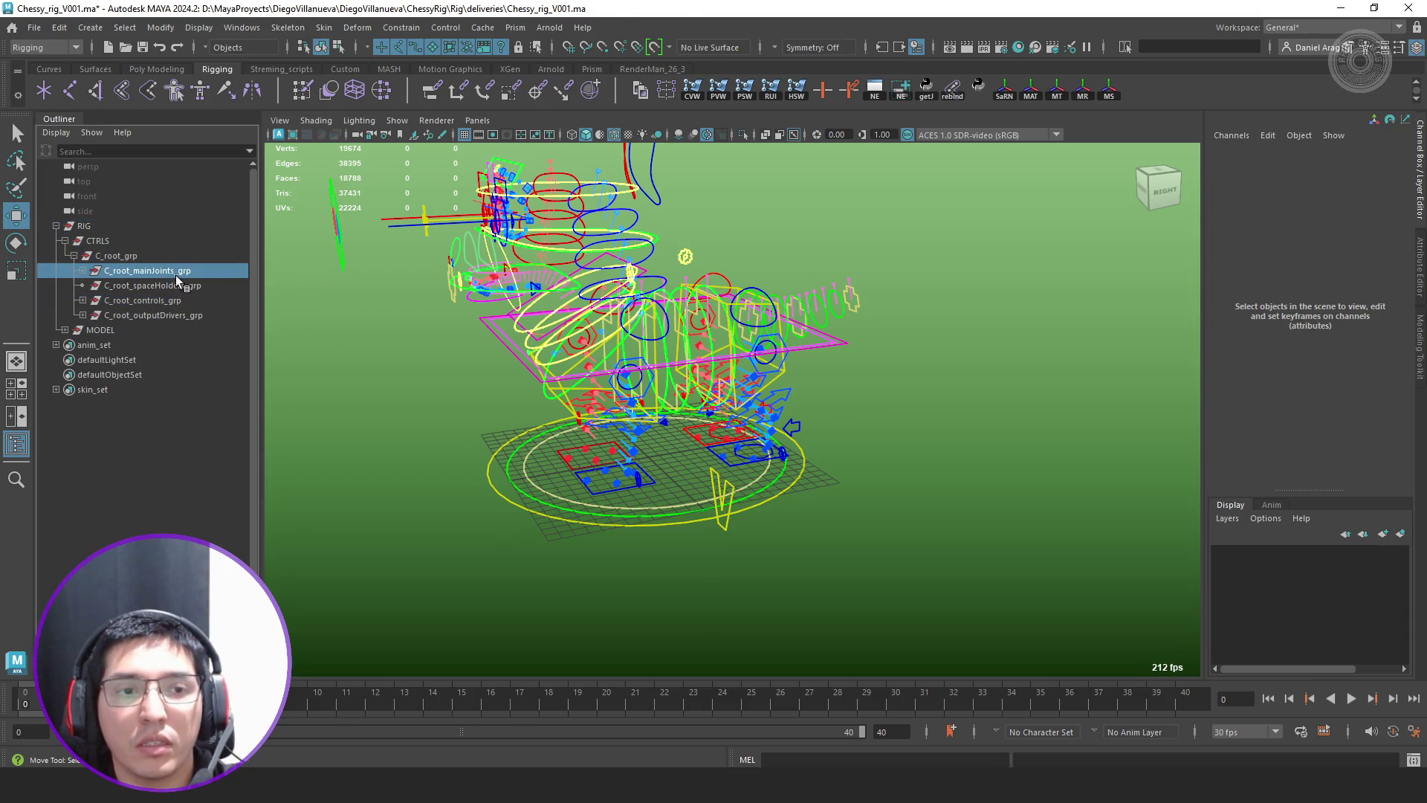
key(f)
click(97, 272)
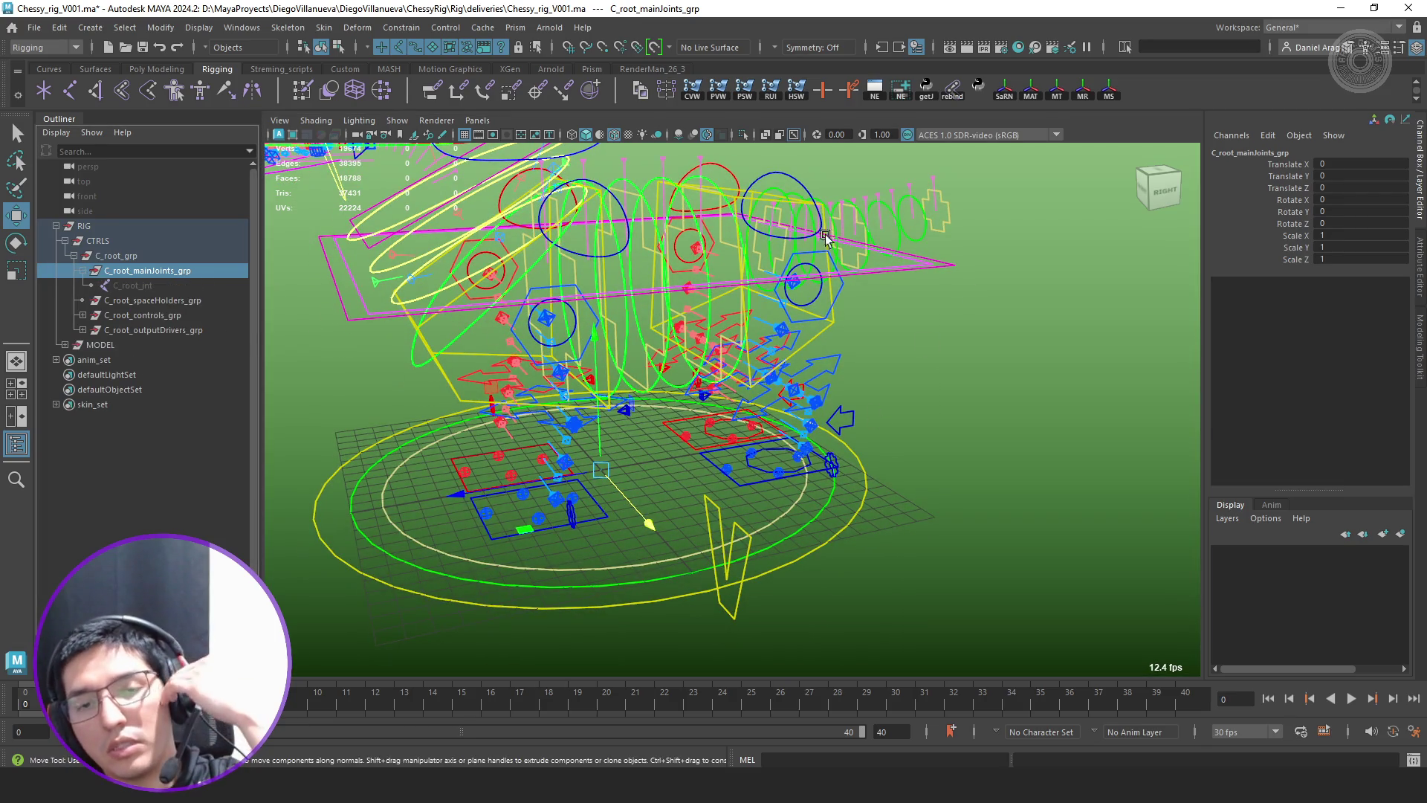
click(149, 285)
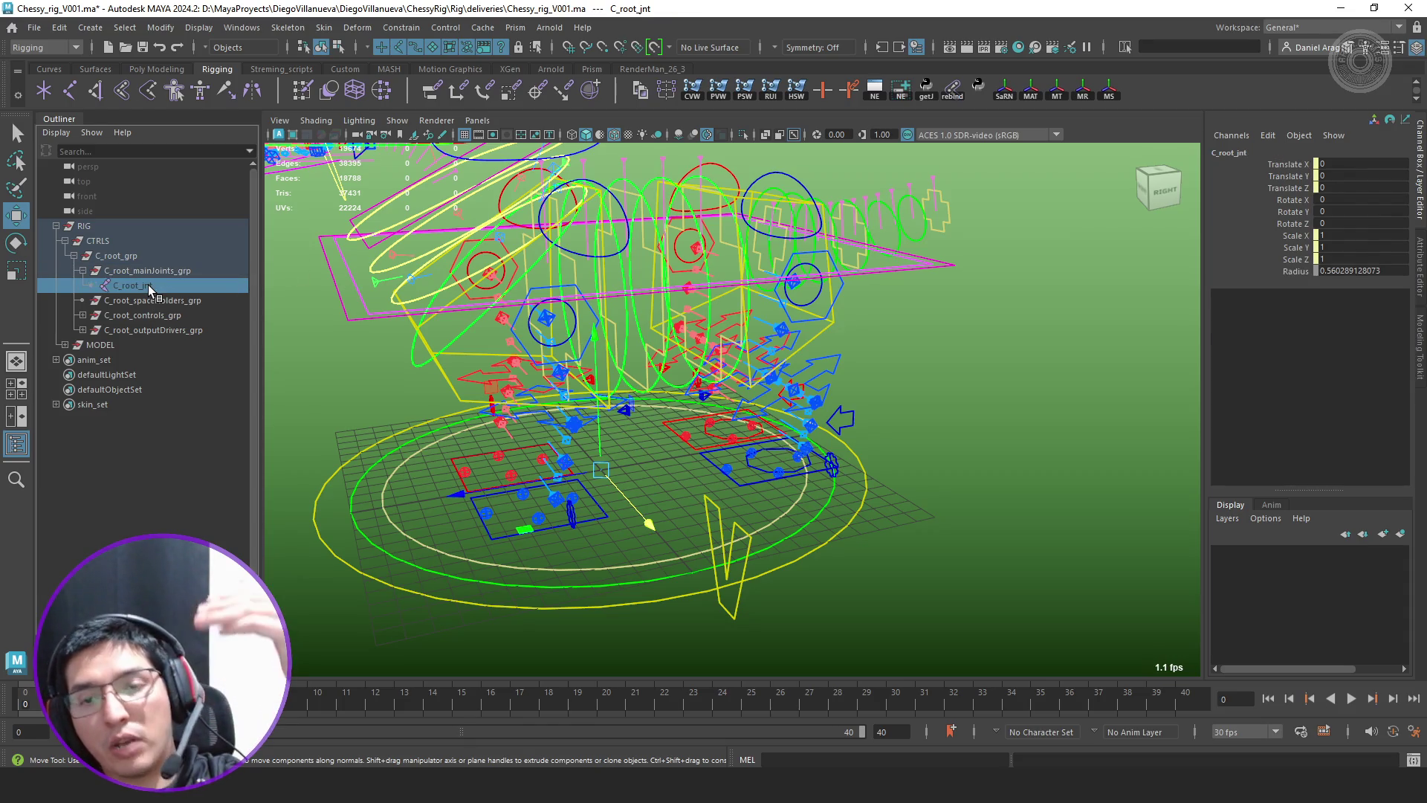
click(154, 273)
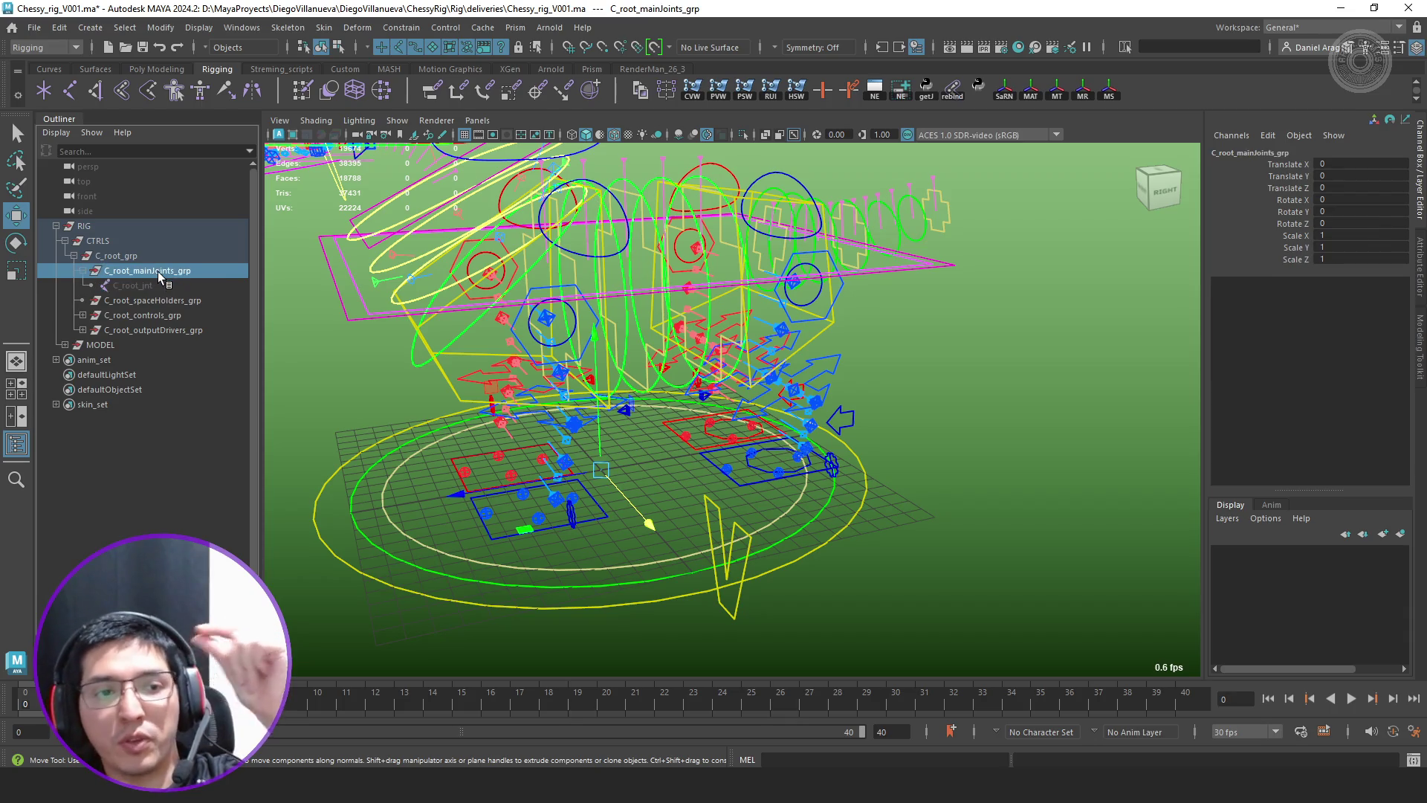
click(80, 271)
click(156, 286)
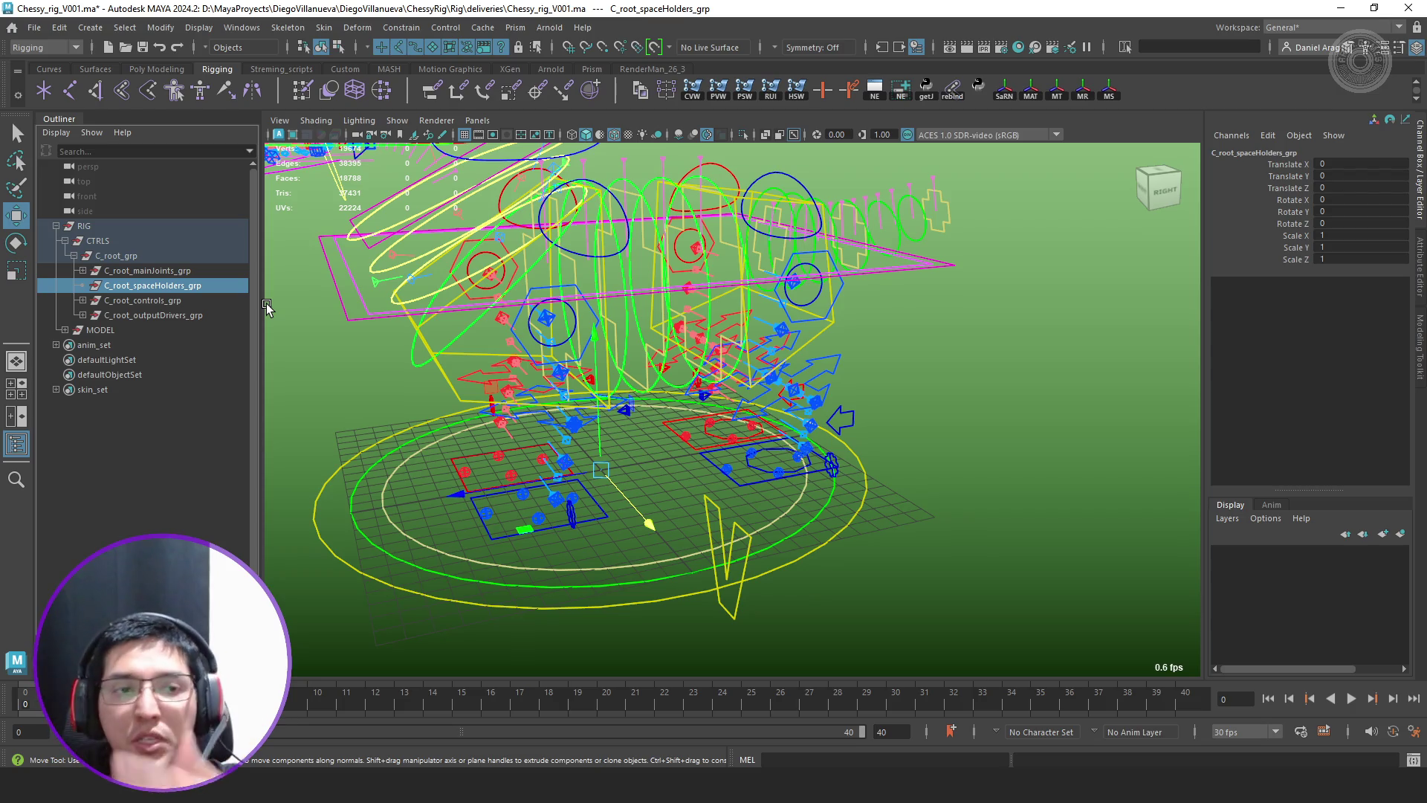
Expand and inspect C_root_controls_grp, C_root_outputDrivers_grp and C_root_output_grp
click(84, 300)
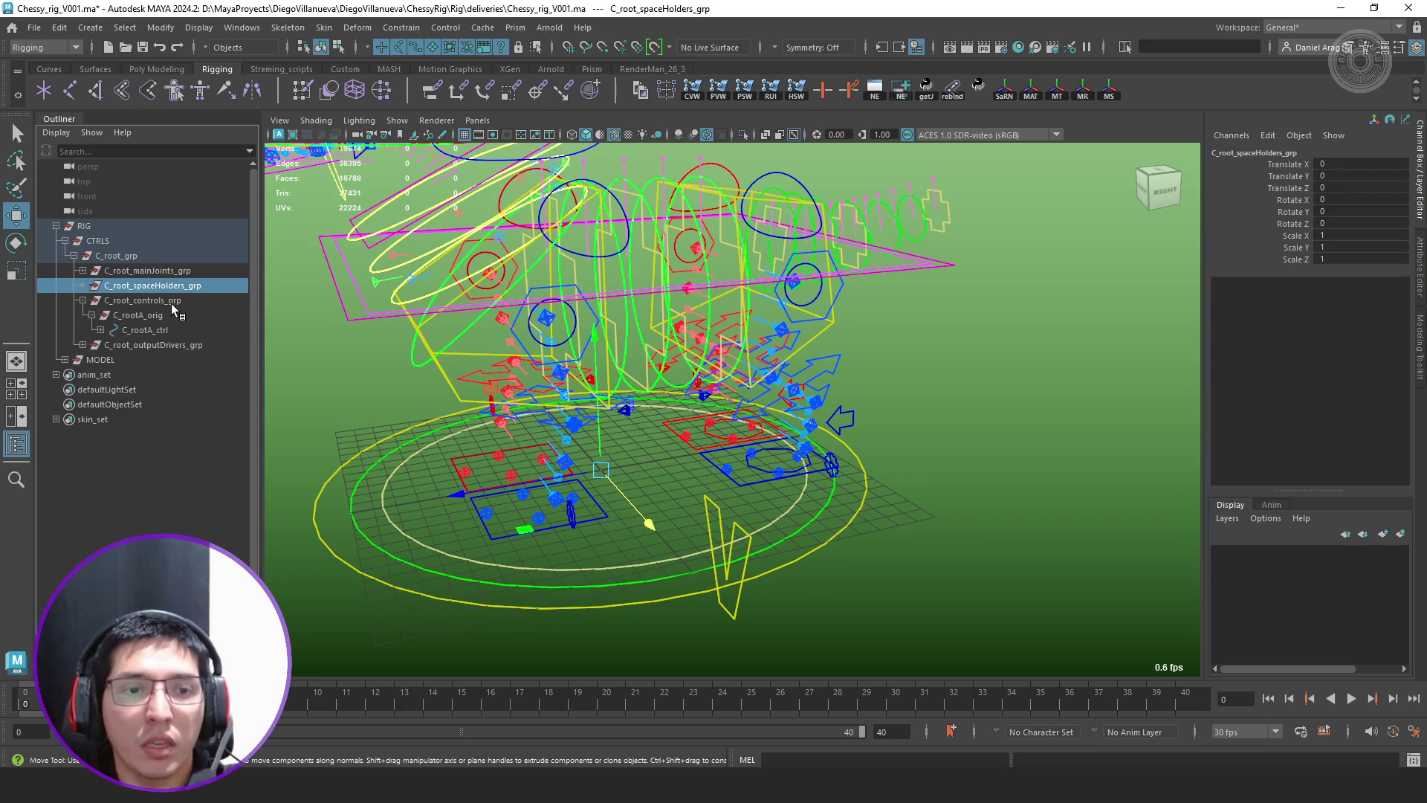
click(173, 302)
alt+drag(602, 469, 661, 505)
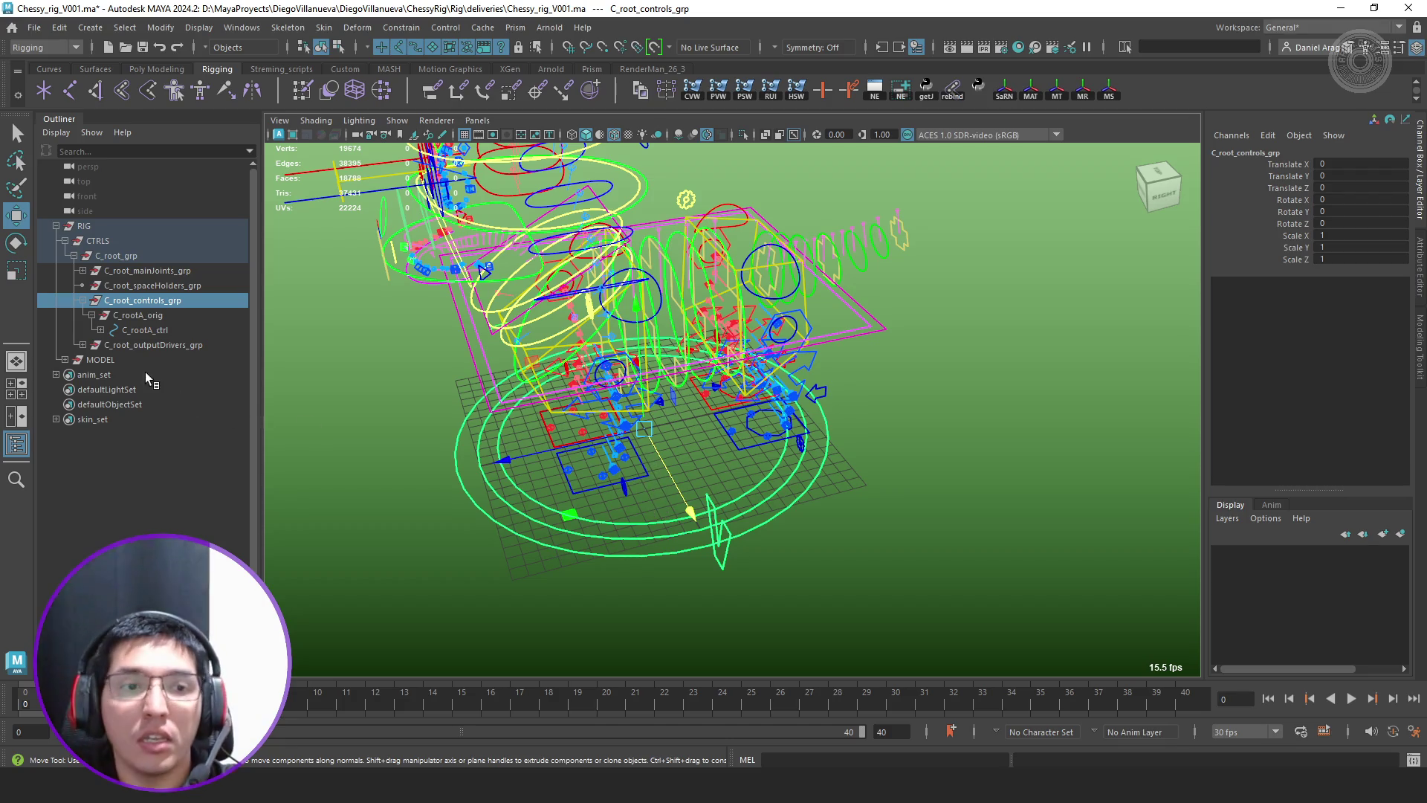
click(81, 346)
click(170, 342)
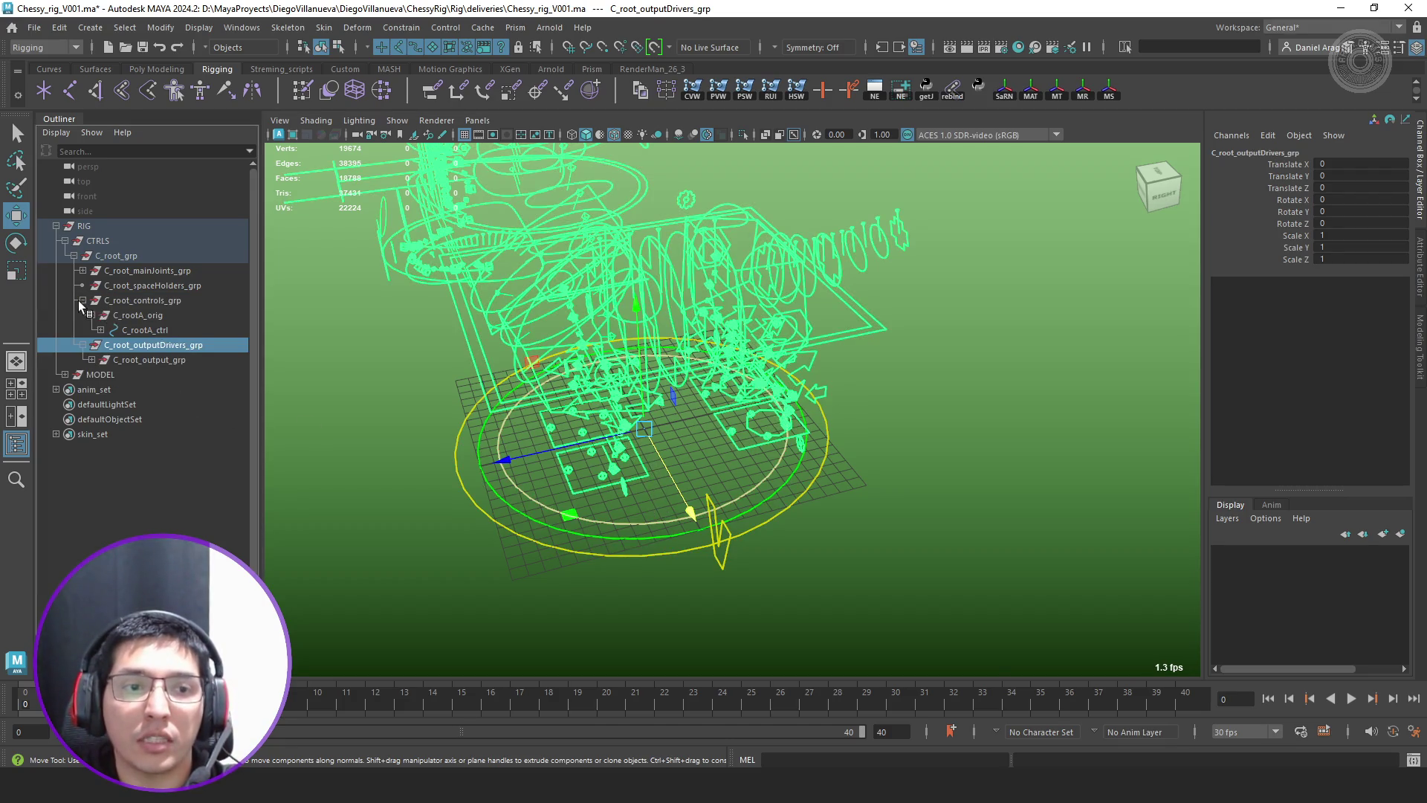
click(80, 300)
click(140, 329)
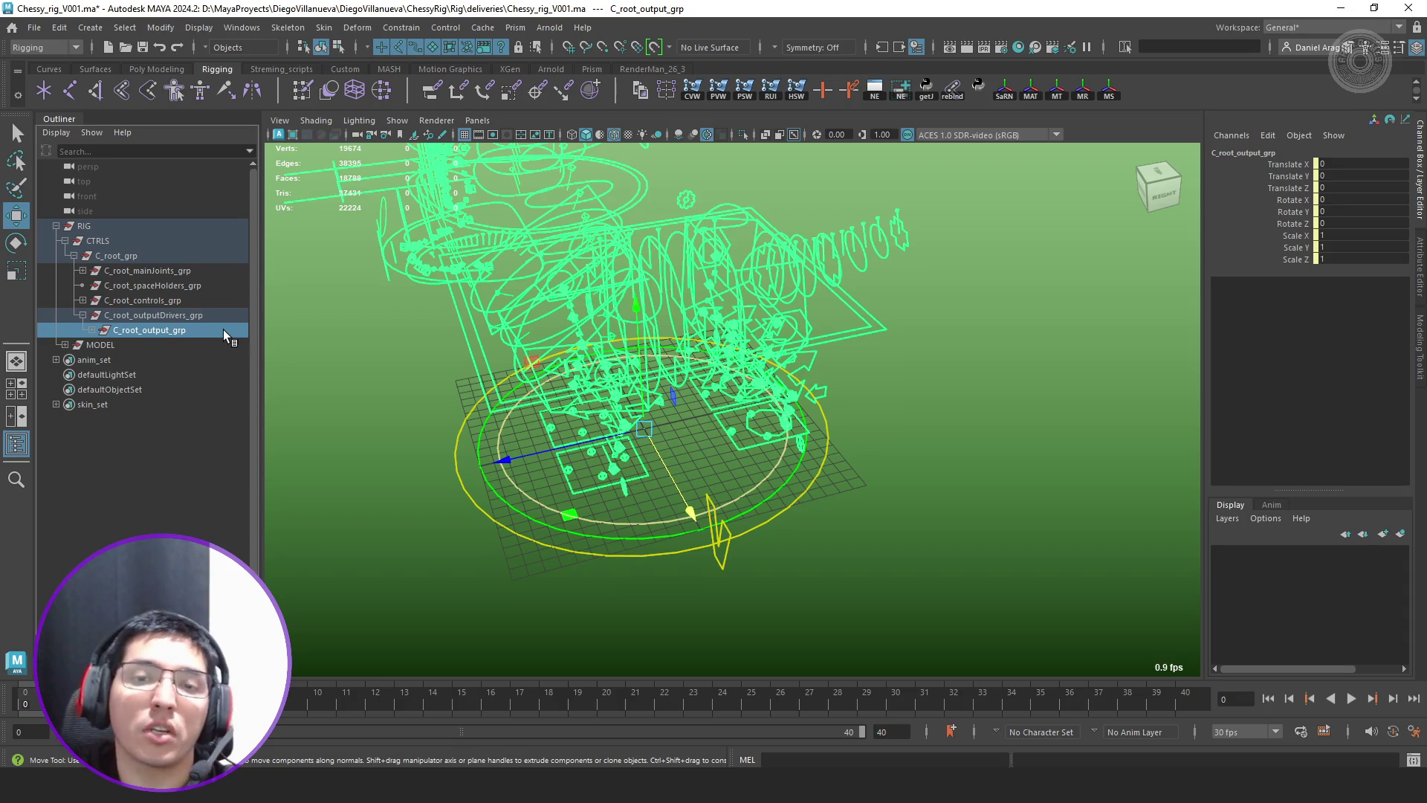
Clear the selection and bring up the viewport's object-type display list
alt+drag(558, 446, 611, 501)
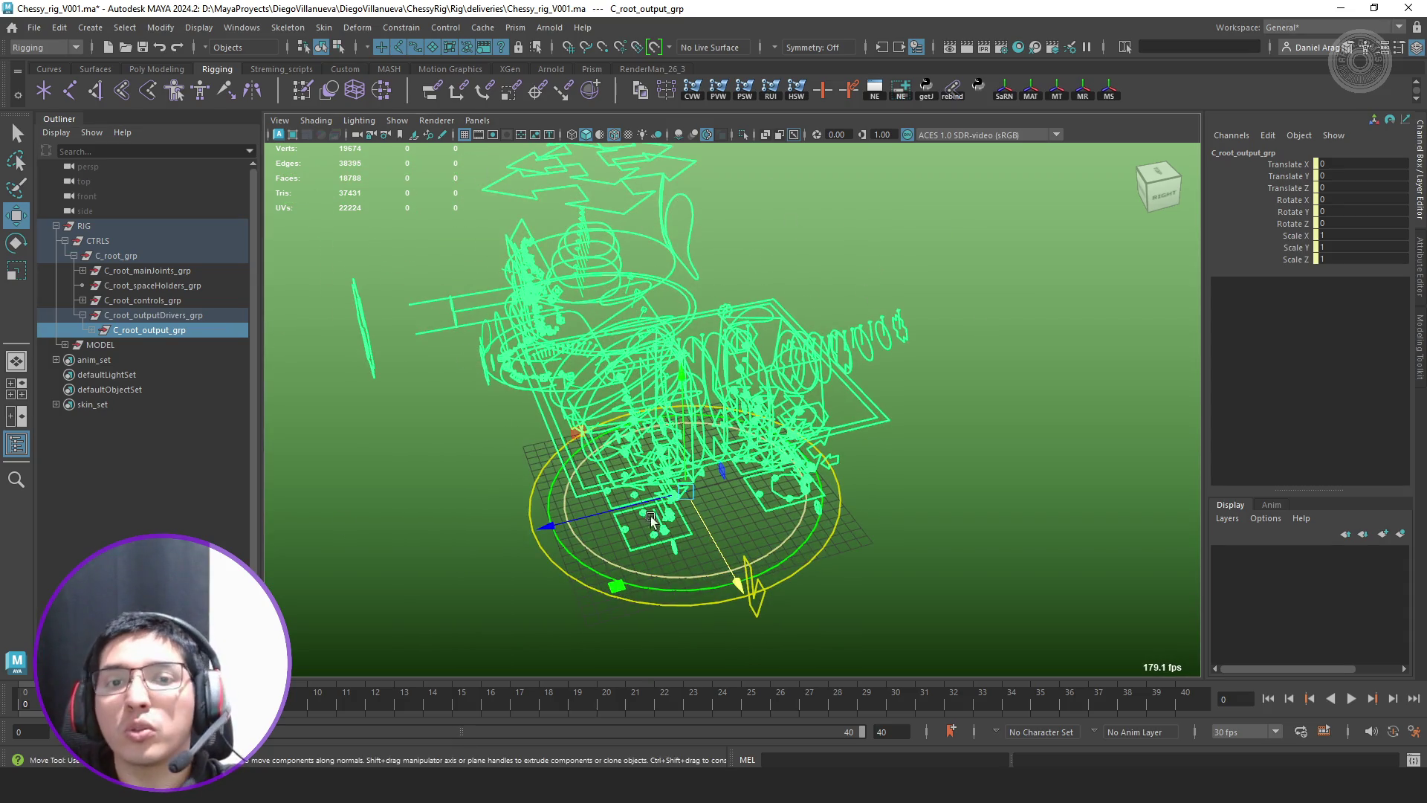
alt+drag(994, 316, 855, 409)
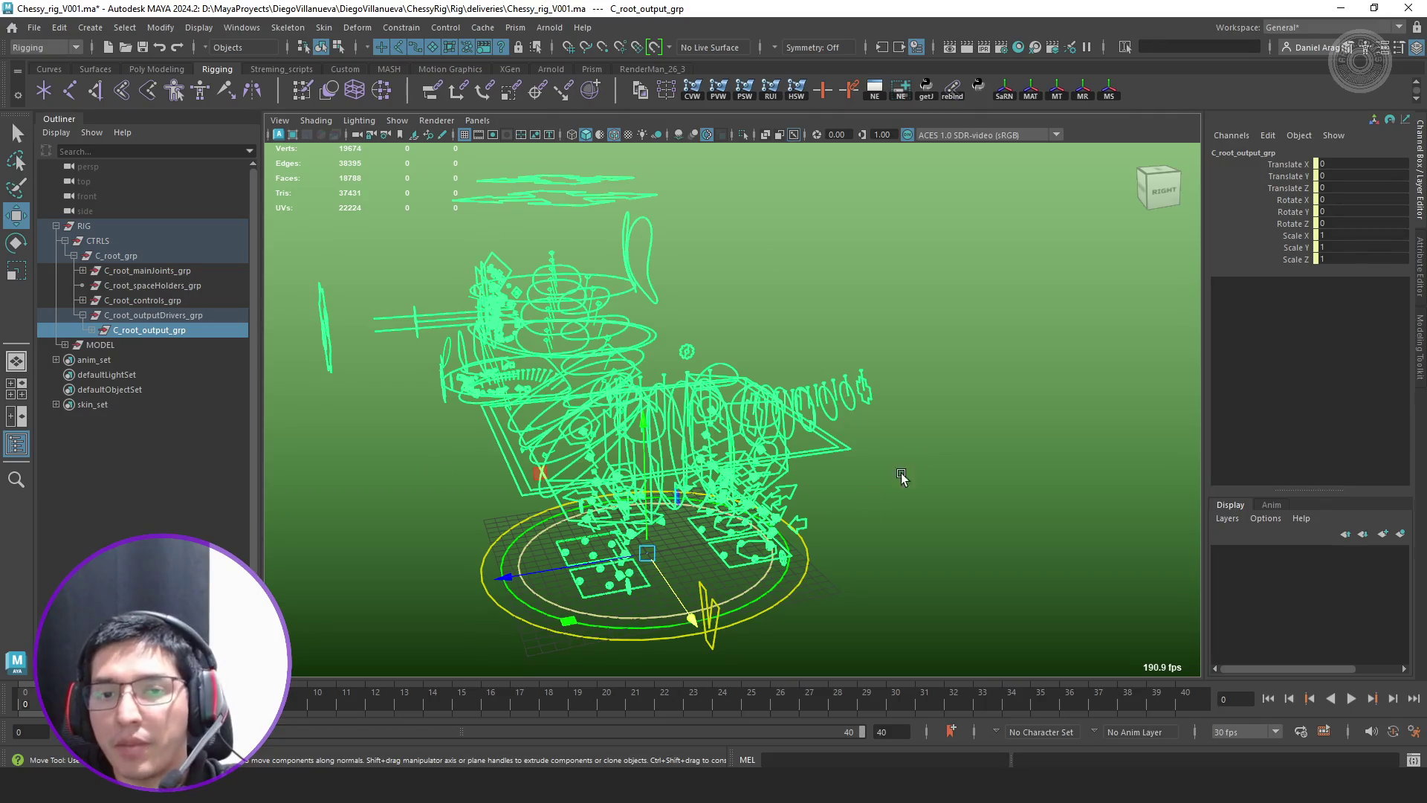
click(975, 453)
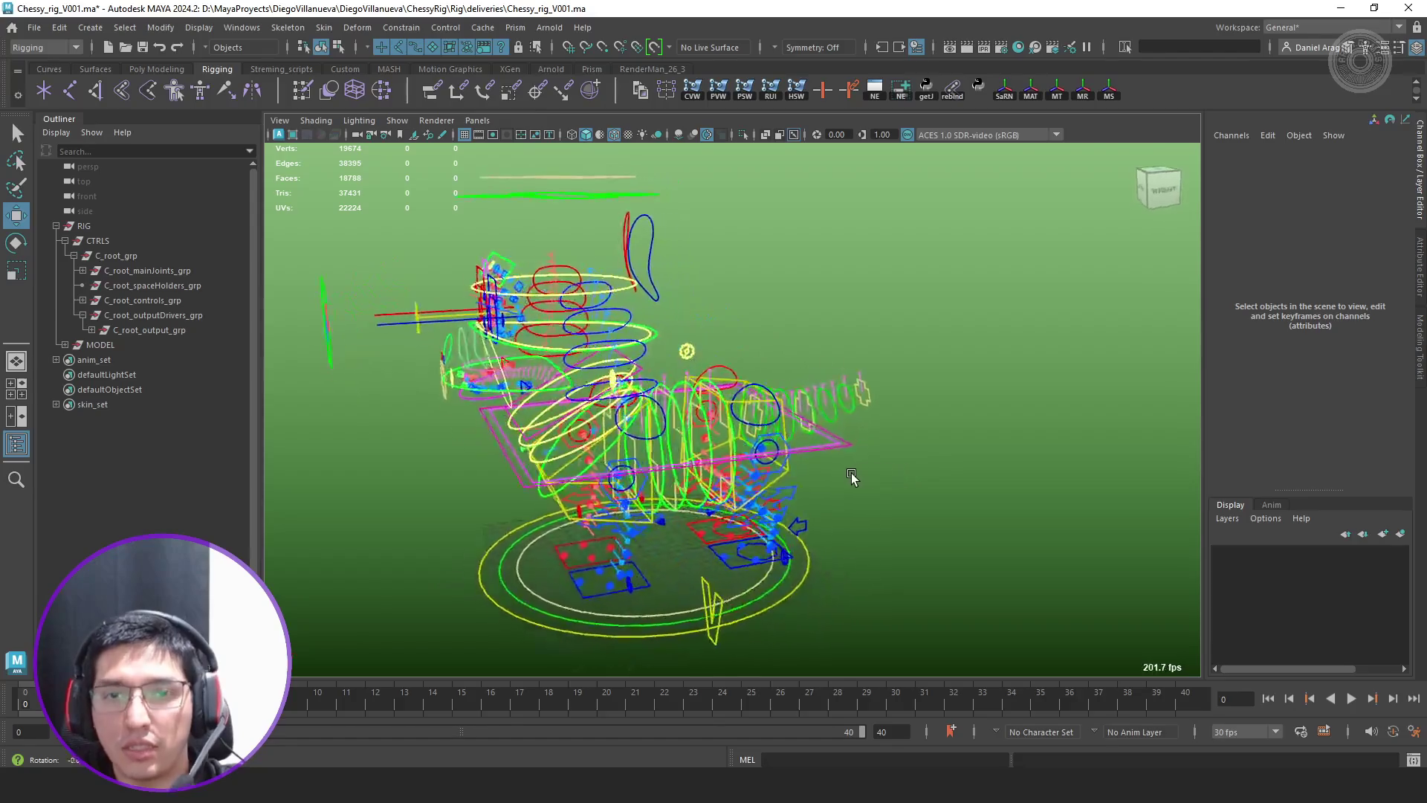
click(444, 122)
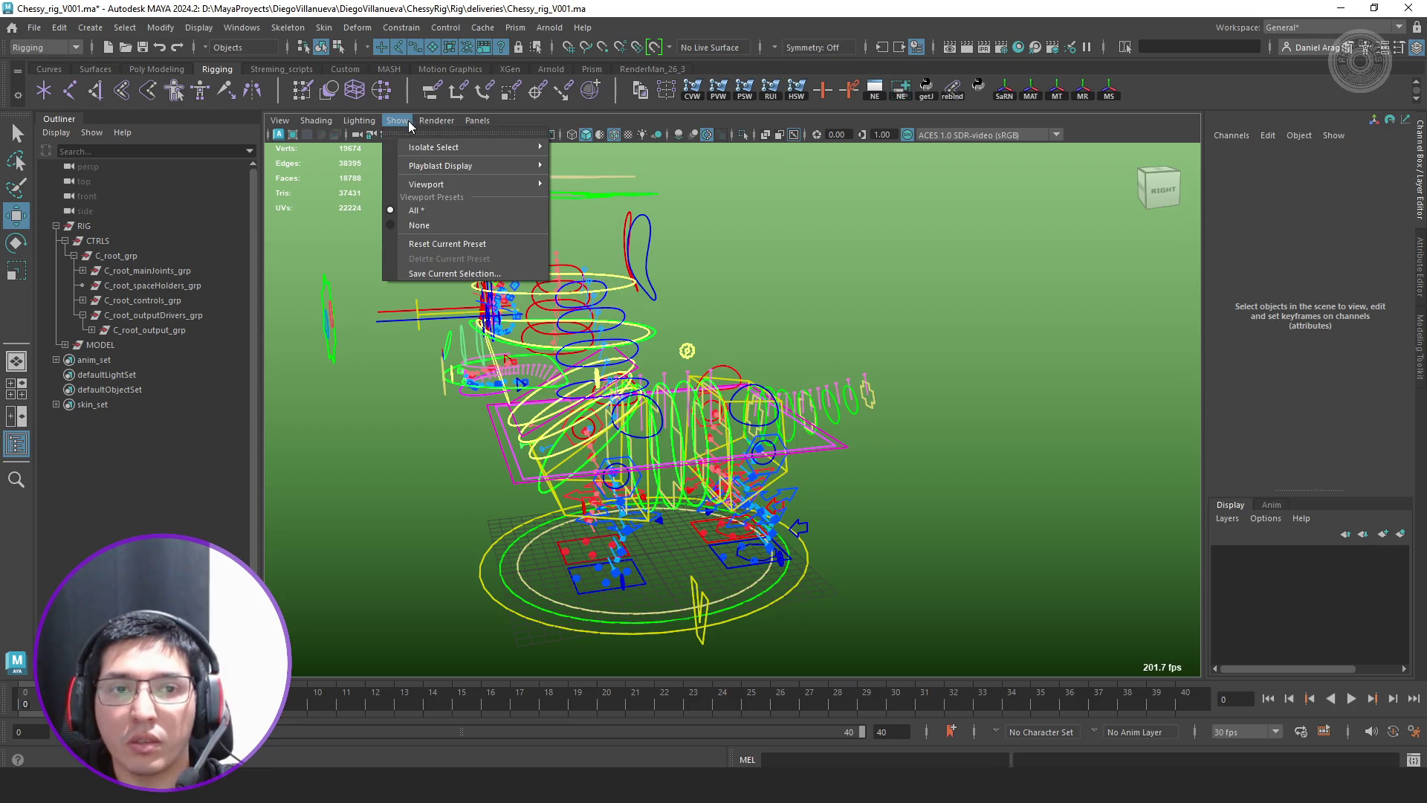
Turn off IK Handles display in the viewport
mouse_move(468, 184)
click(615, 487)
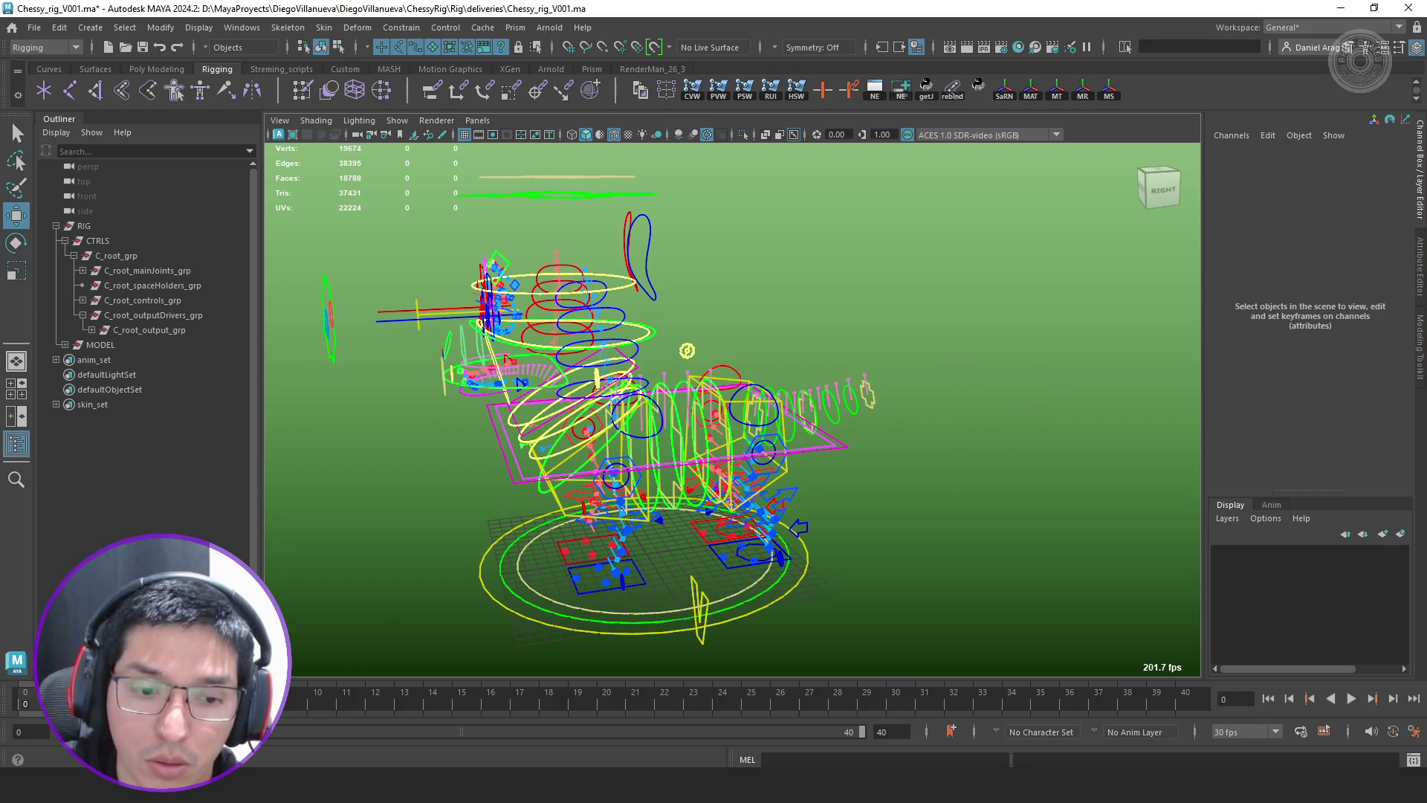
Minimize the Chessy rig window to return to the Cherry_model_v0002 scene
click(1340, 7)
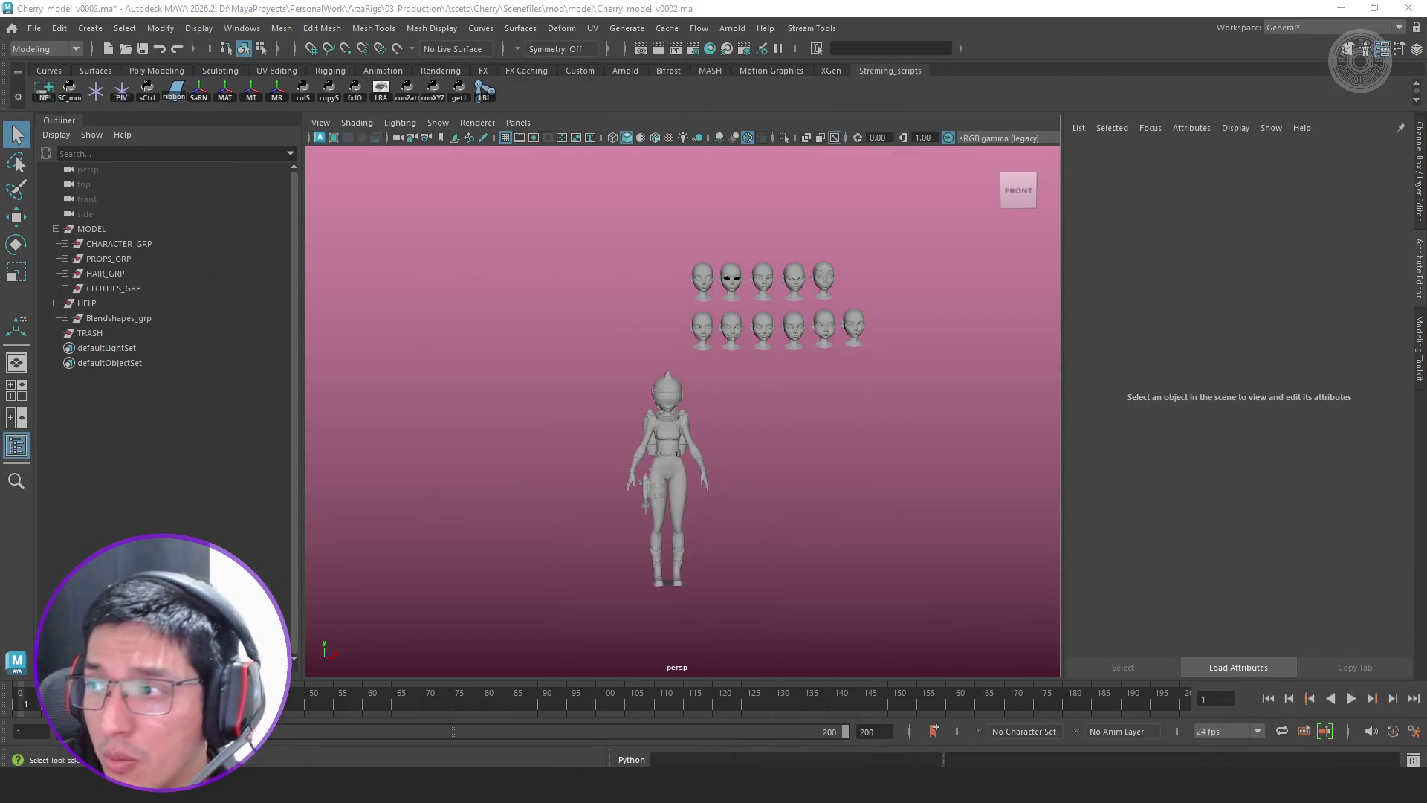